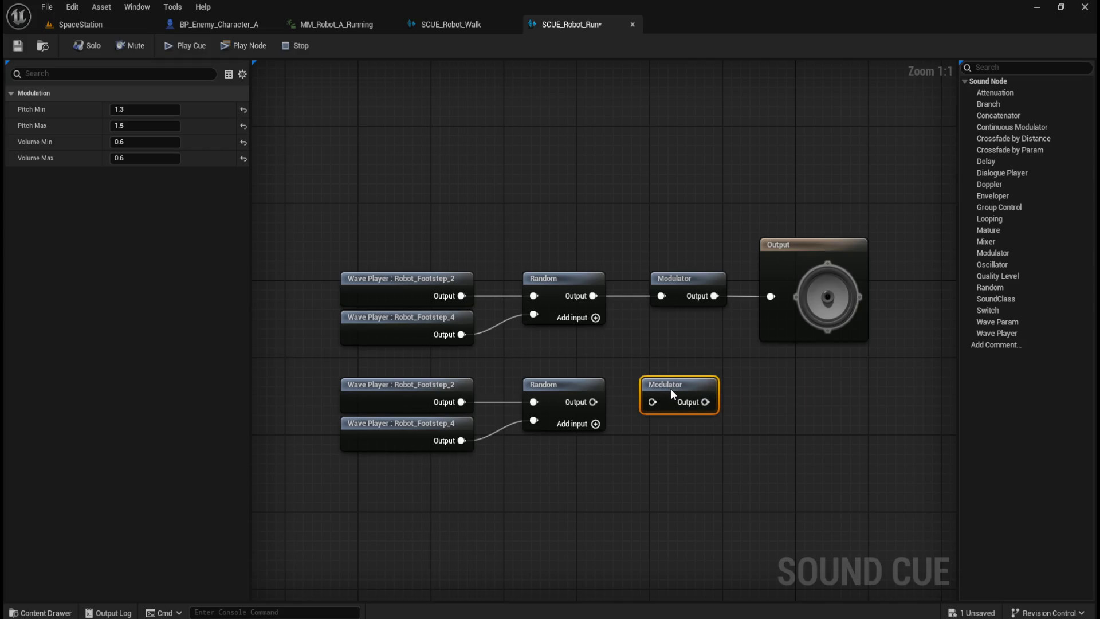
- Make room in the SCUE_Robot_Run graph by shifting the view and moving the Output node right
click(605, 392)
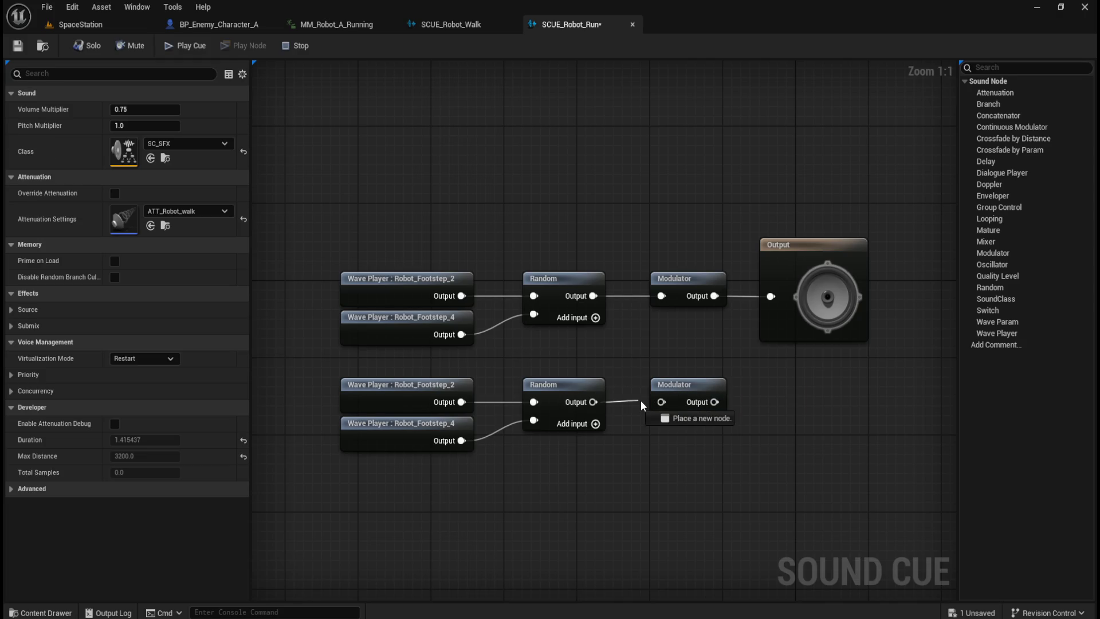
drag(734, 357, 692, 376)
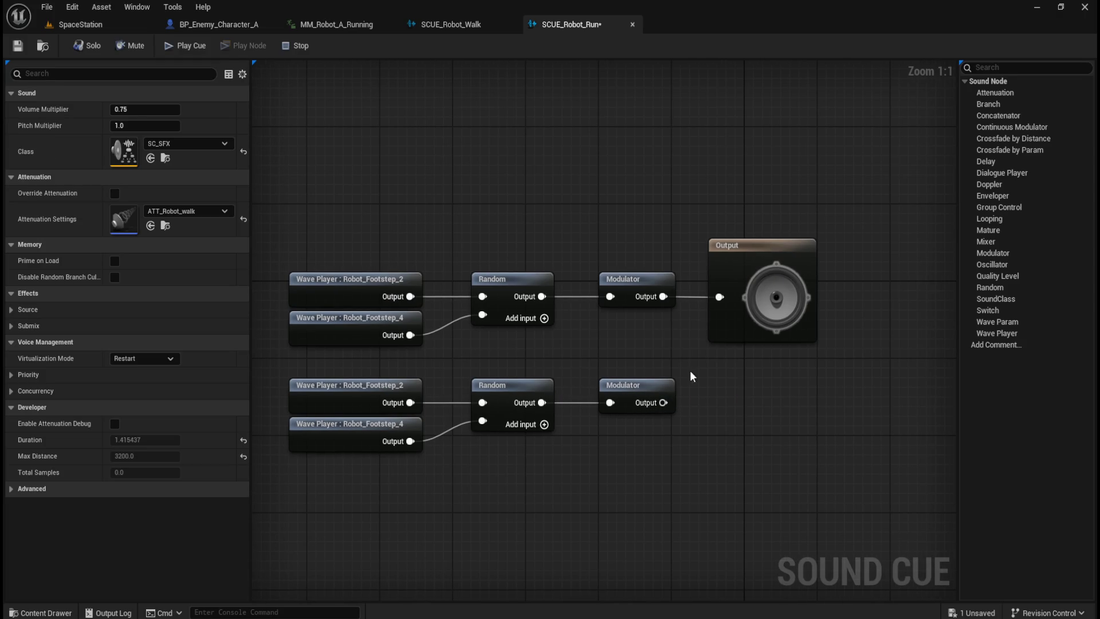
drag(776, 245, 883, 244)
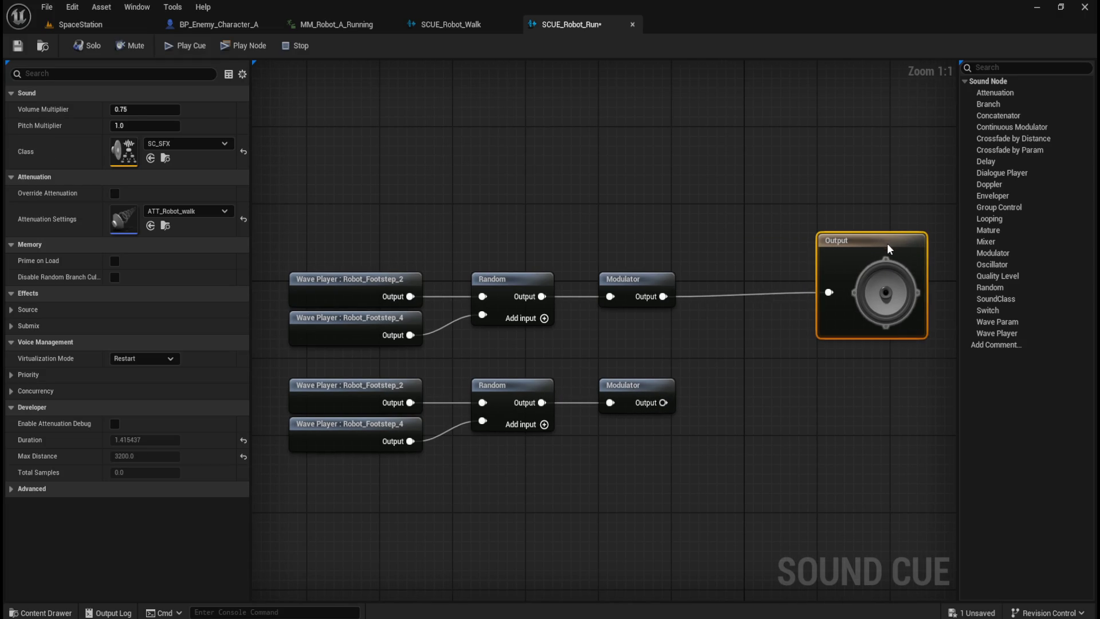
ctrl+click(635, 280)
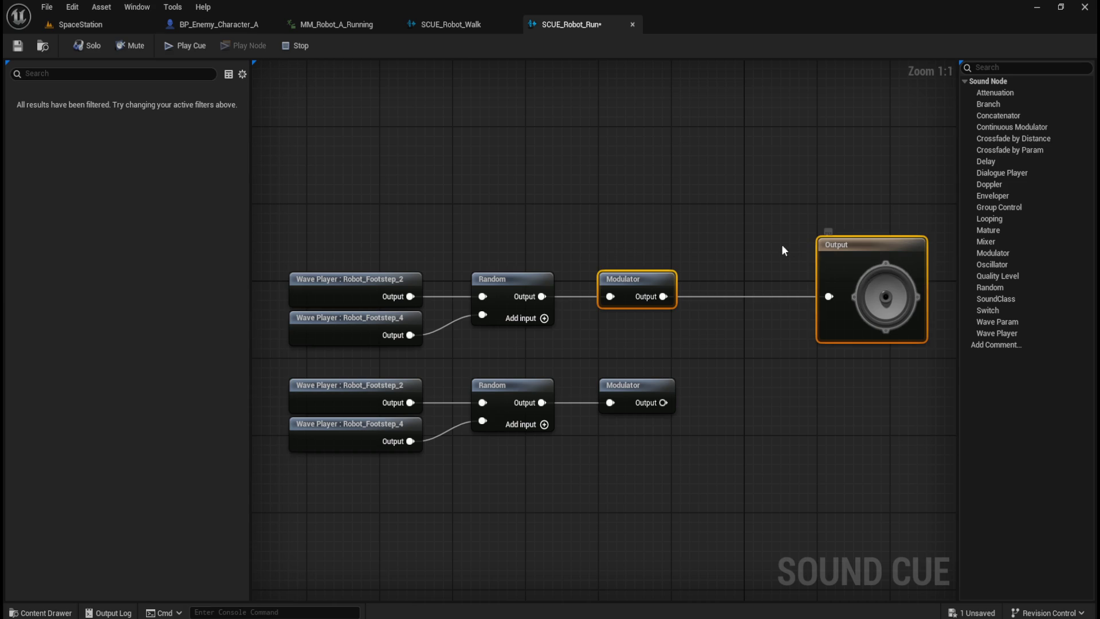
click(760, 363)
- Add a Random node, wire the lower Modulator into it, and connect it to the Output
right_click(720, 344)
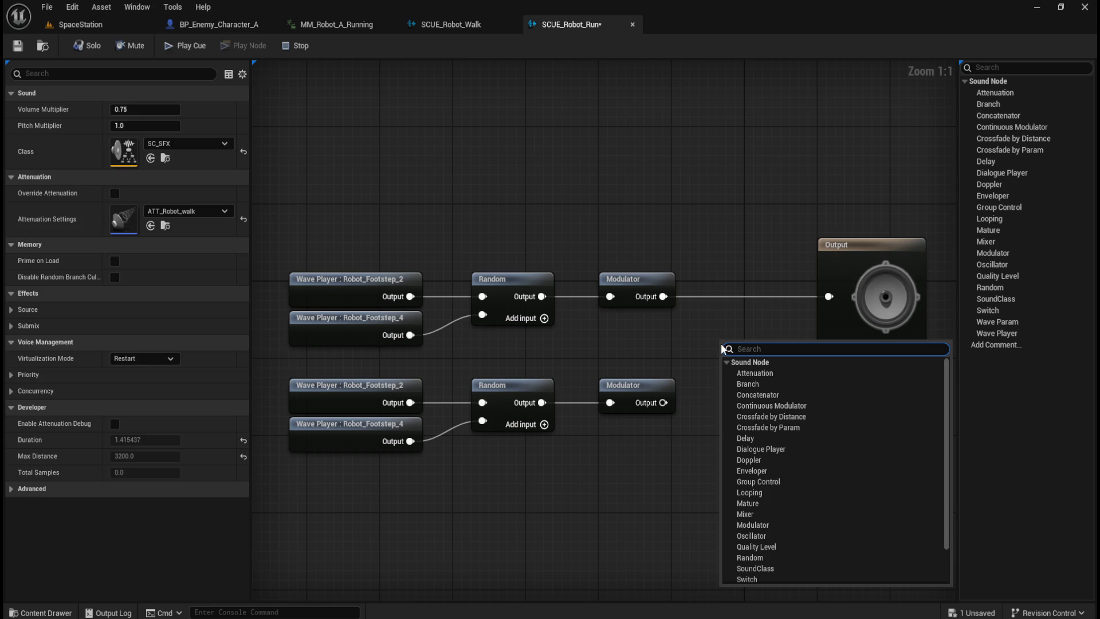
text(random)
key(Return)
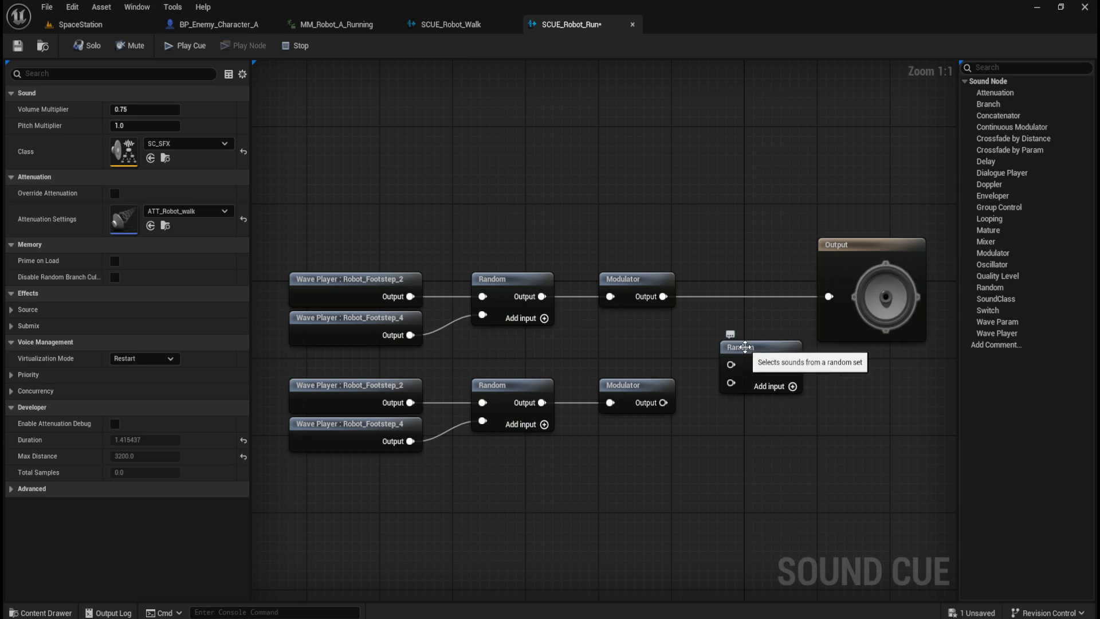
mouse_move(745, 346)
mouse_down()
mouse_move(743, 298)
mouse_move(745, 320)
mouse_up()
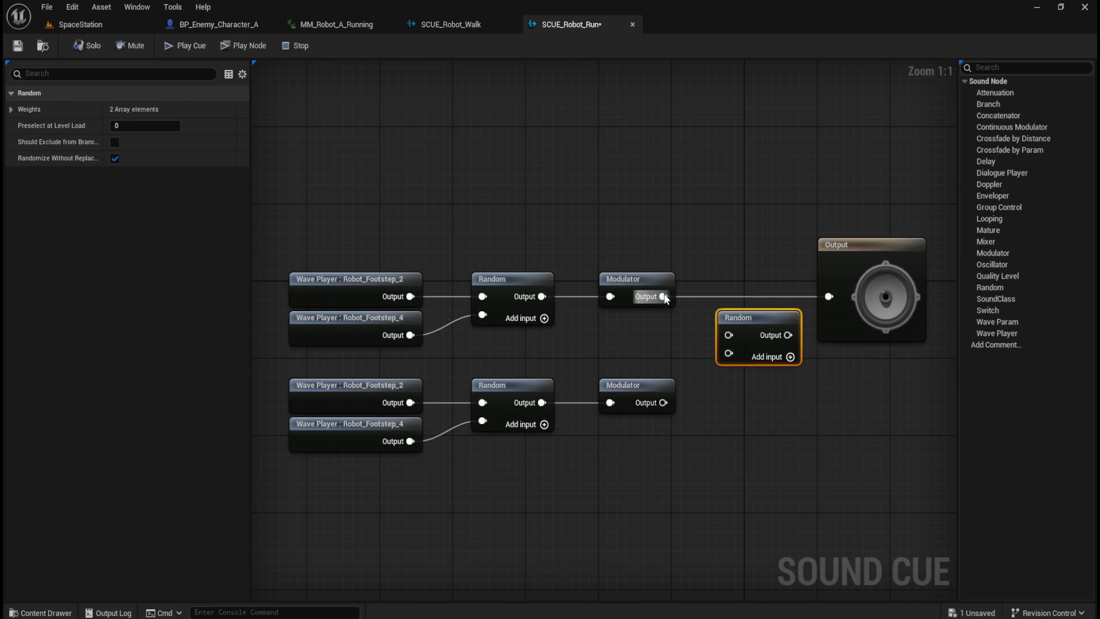
drag(663, 402, 732, 364)
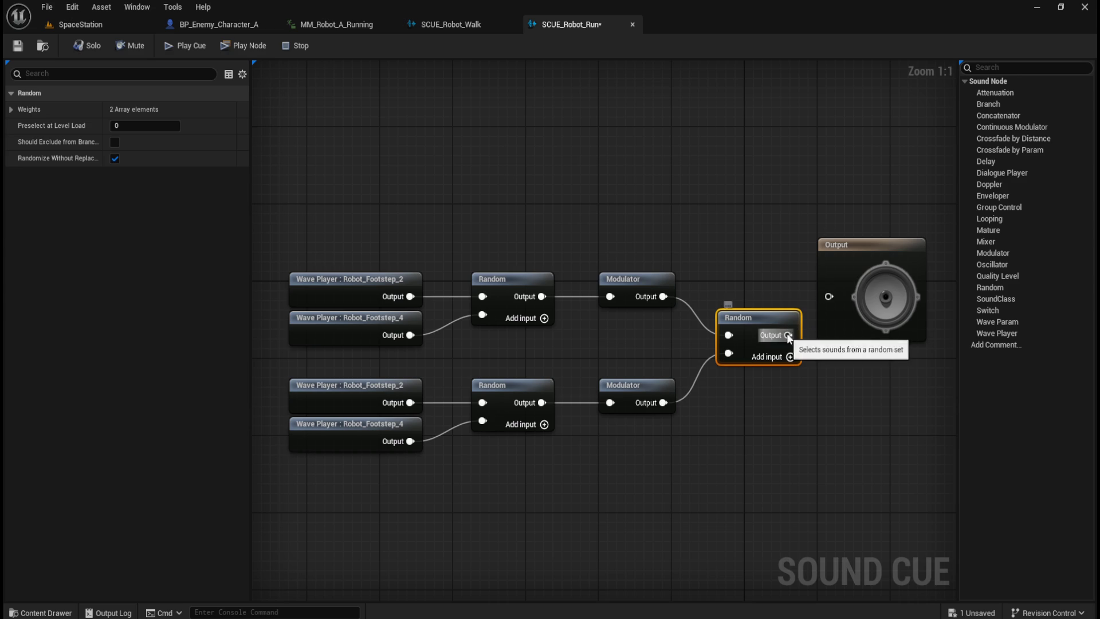
drag(788, 336, 828, 297)
click(761, 273)
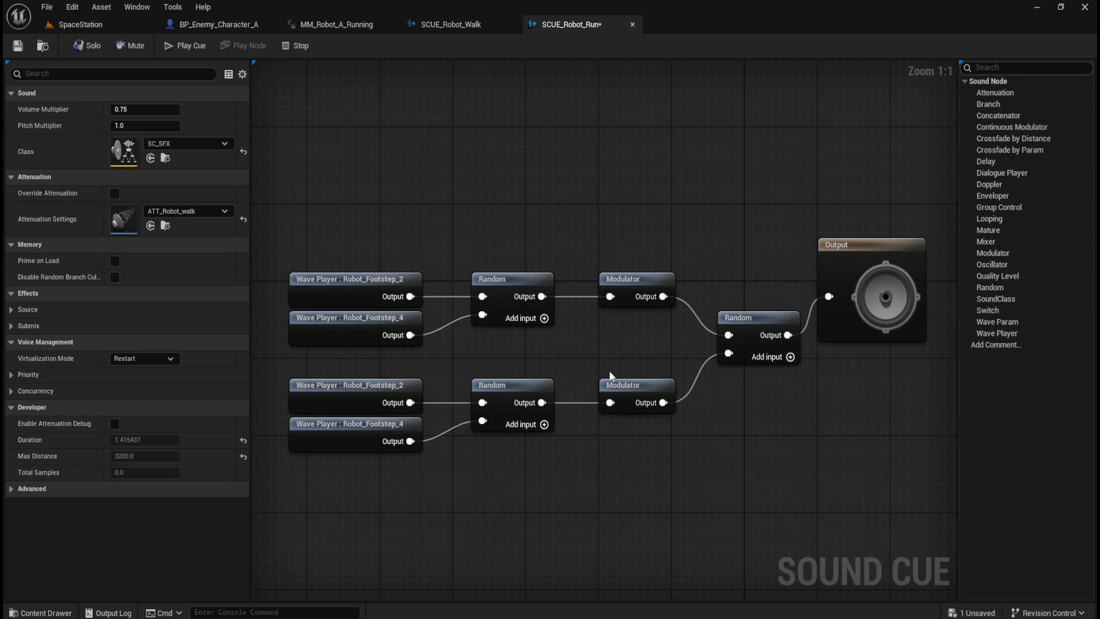
- Play the cue five times to hear both footstep branches alternate
click(193, 47)
click(193, 47)
click(193, 47)
click(192, 47)
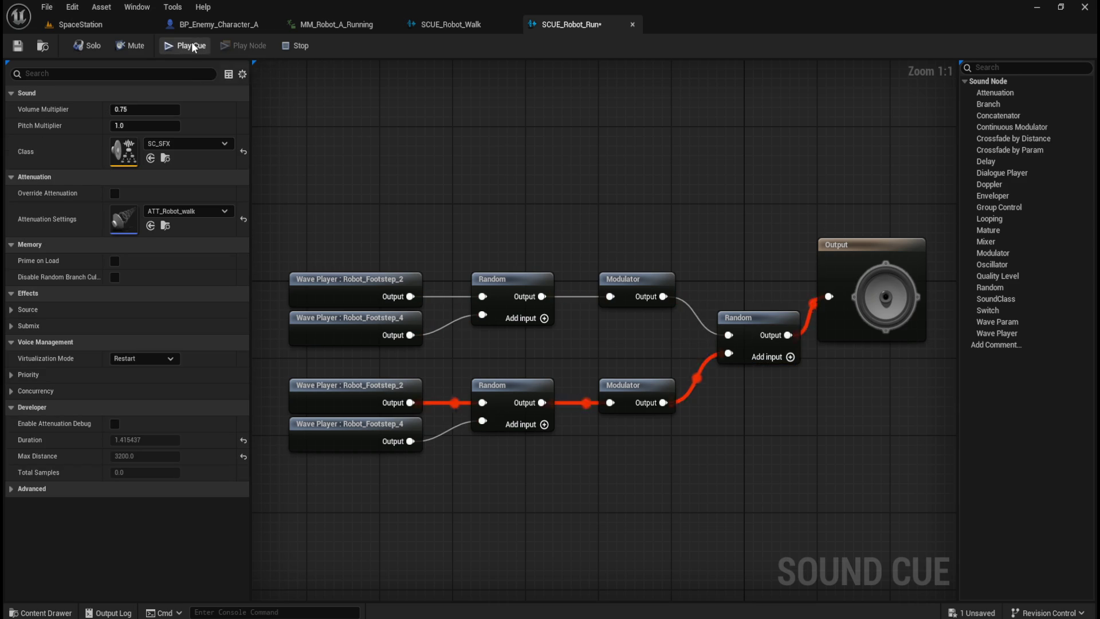
click(193, 47)
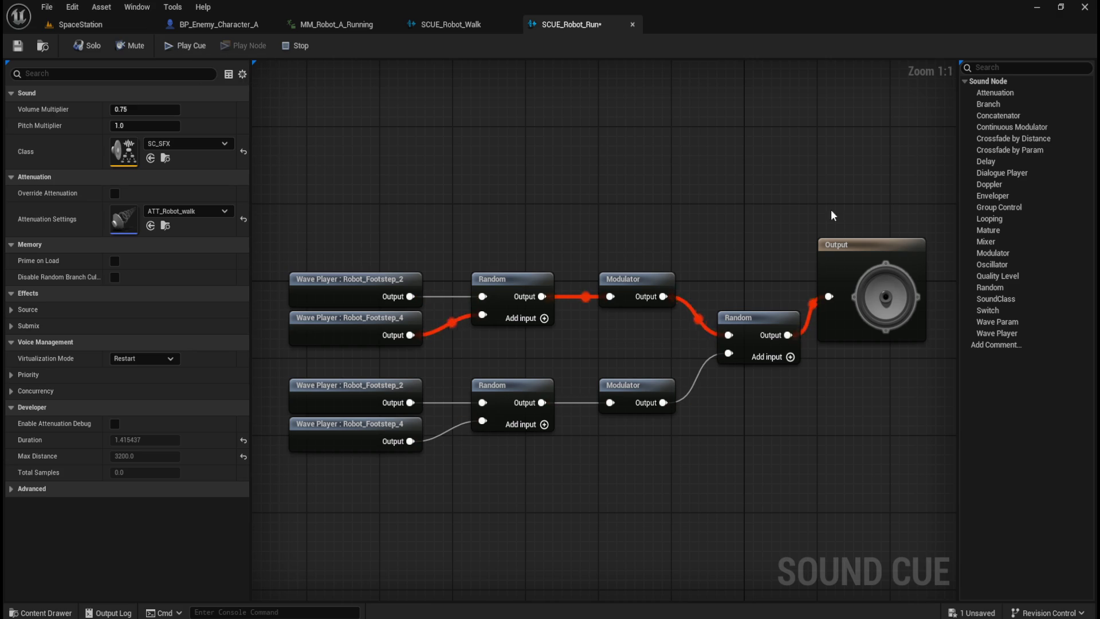
- Move the Output node down-right and select the lower Modulator to show its settings
mouse_move(862, 245)
mouse_down()
mouse_move(871, 292)
mouse_move(892, 322)
mouse_up()
click(760, 276)
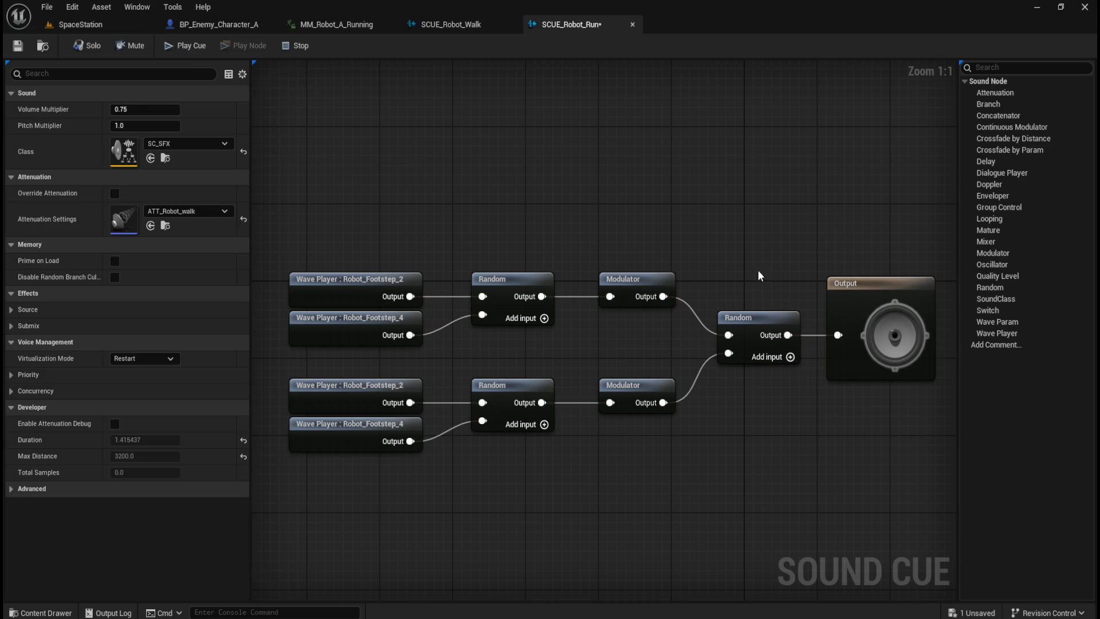
click(641, 405)
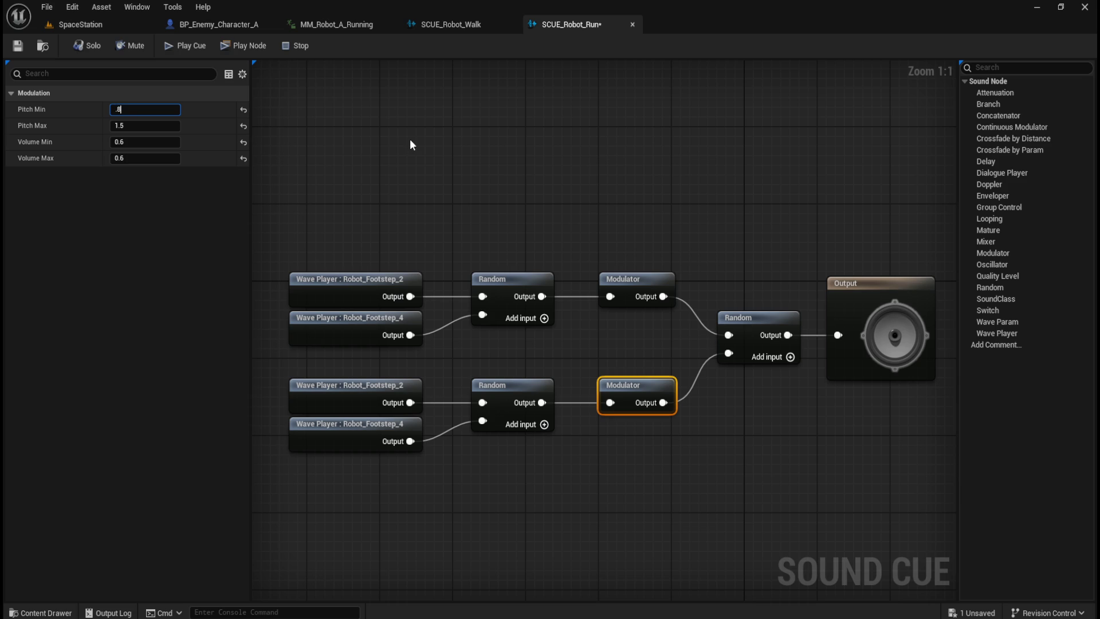
- Commit the lower Modulator's pitch edit and play the cue repeatedly to compare the branches
click(411, 141)
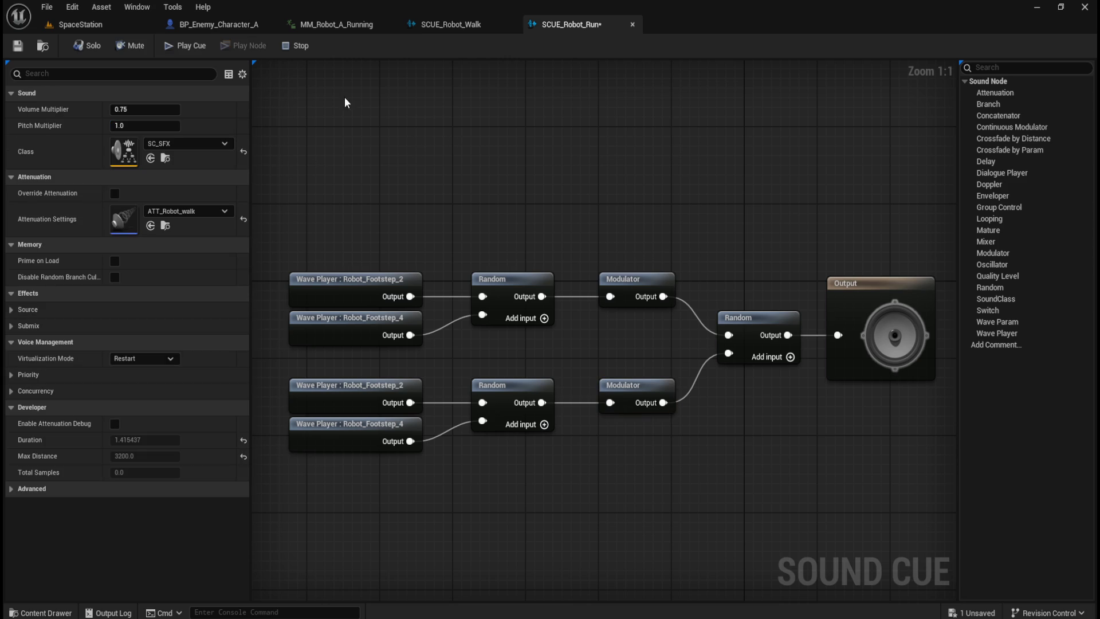
click(193, 49)
click(192, 49)
click(192, 48)
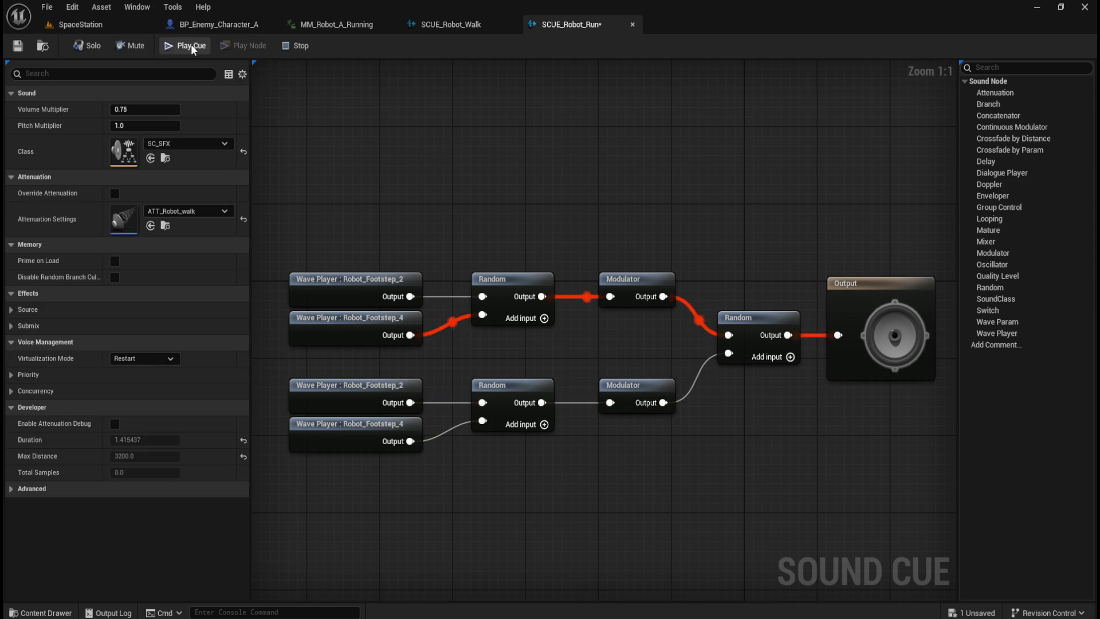
click(193, 49)
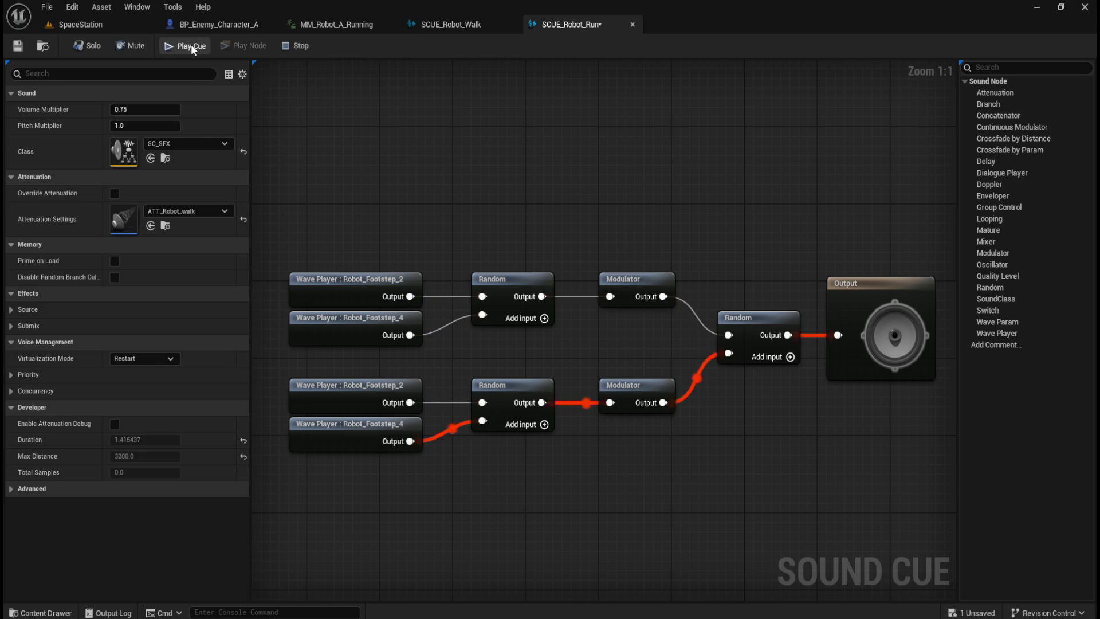
click(193, 49)
click(192, 48)
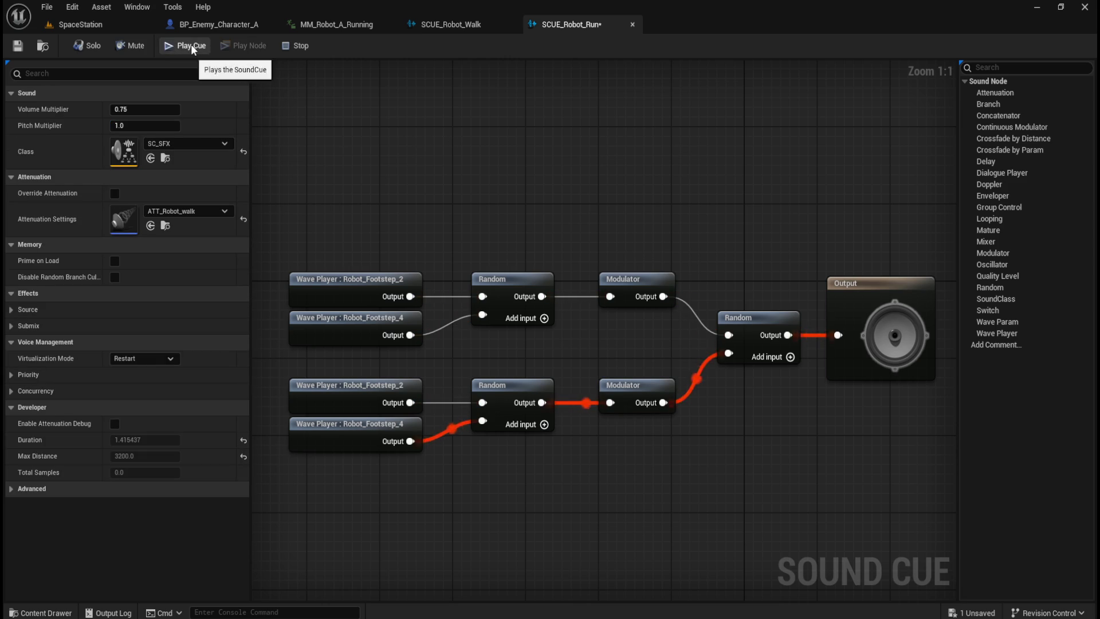
click(192, 49)
click(193, 49)
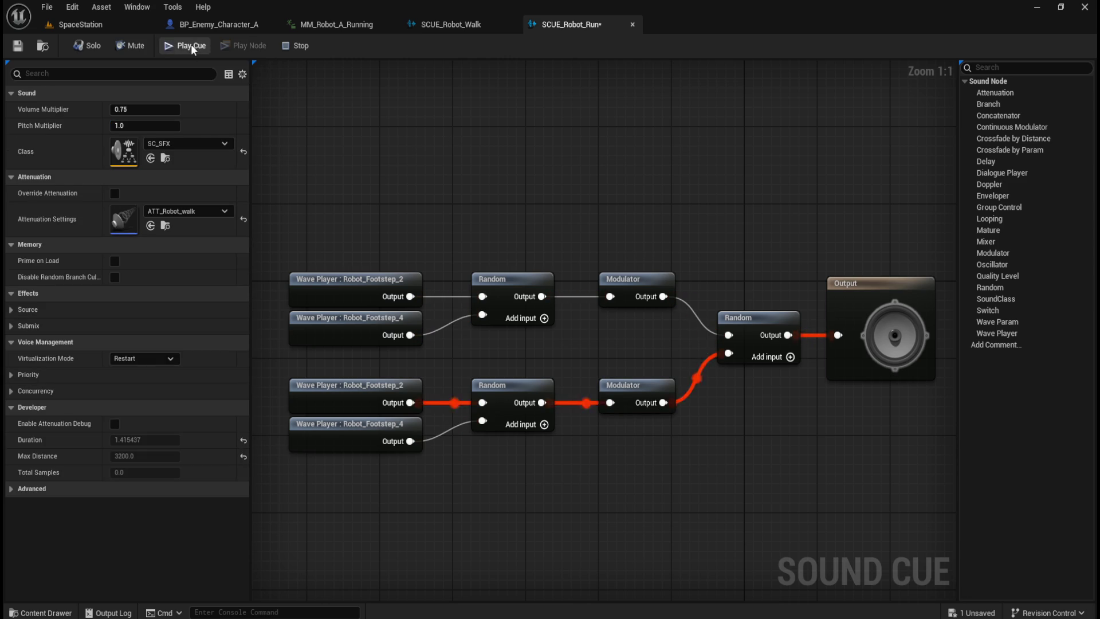
- Compare the upper and lower Modulators' pitch settings, then deselect the lower Modulator
click(658, 303)
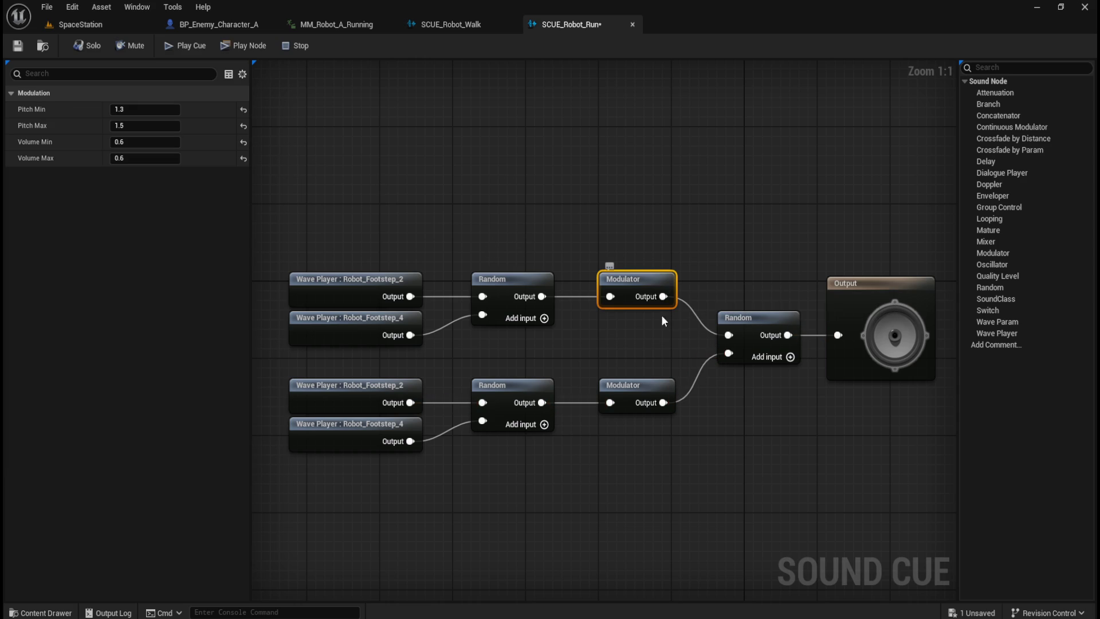
click(649, 383)
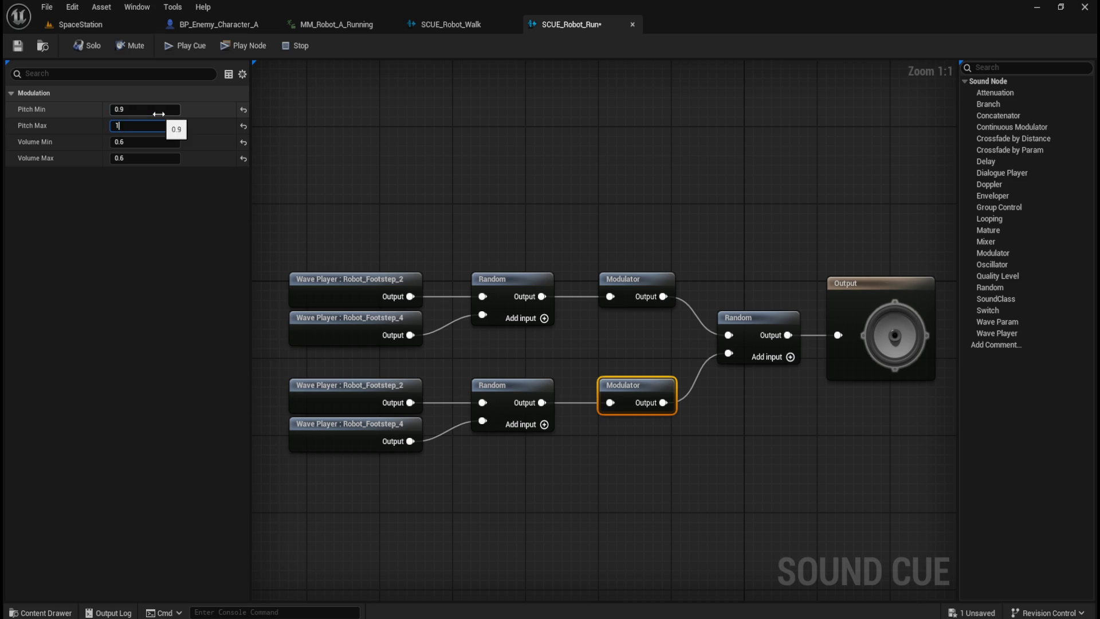
text(.1)
click(432, 154)
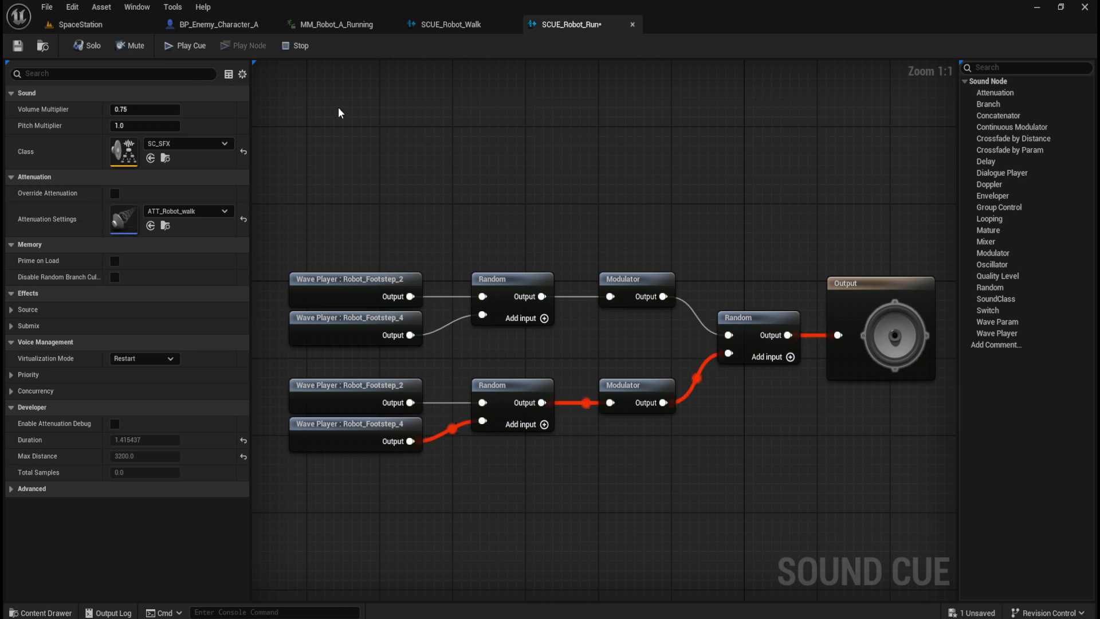
- Switch to the SpaceStation level and launch it in Standalone Game mode
click(78, 26)
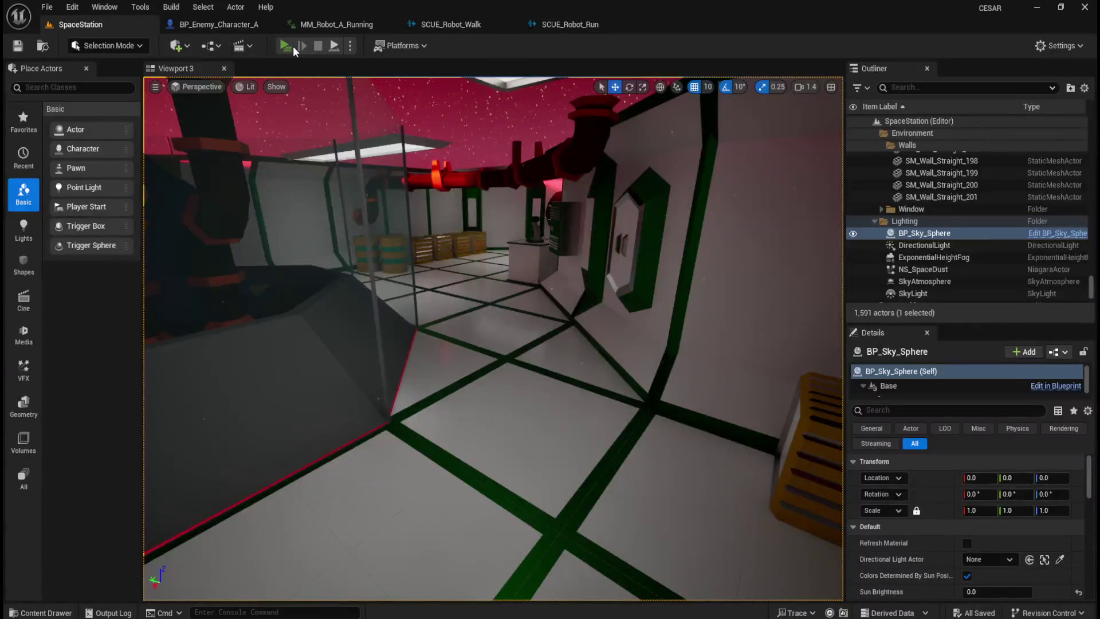
click(292, 46)
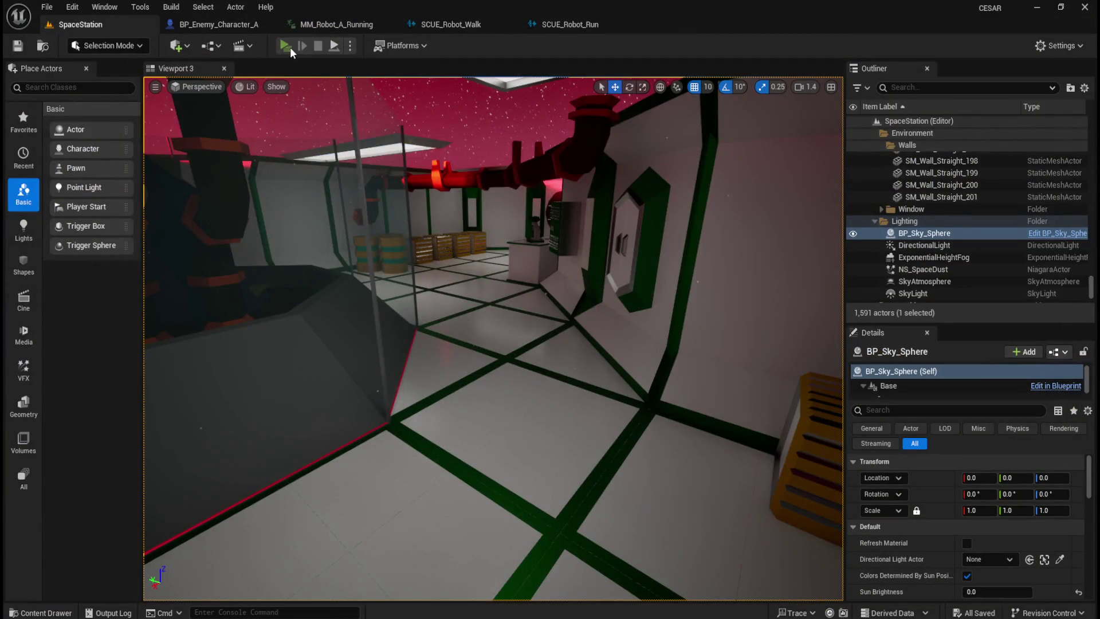
- Play through the station in the standalone preview window, then close it with Escape
click(289, 47)
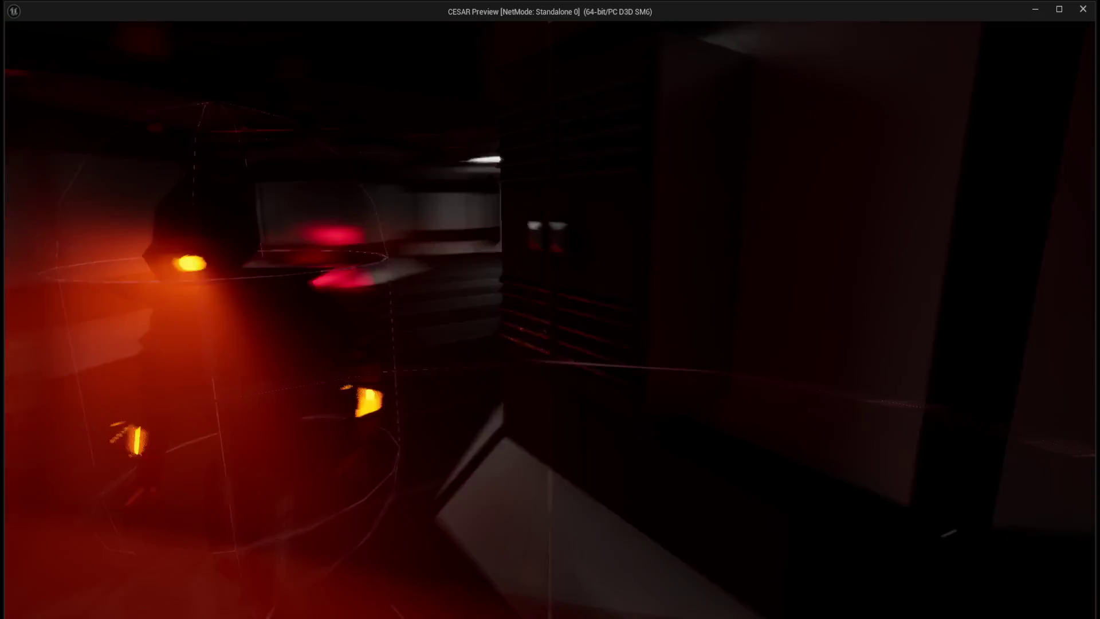
key(Escape)
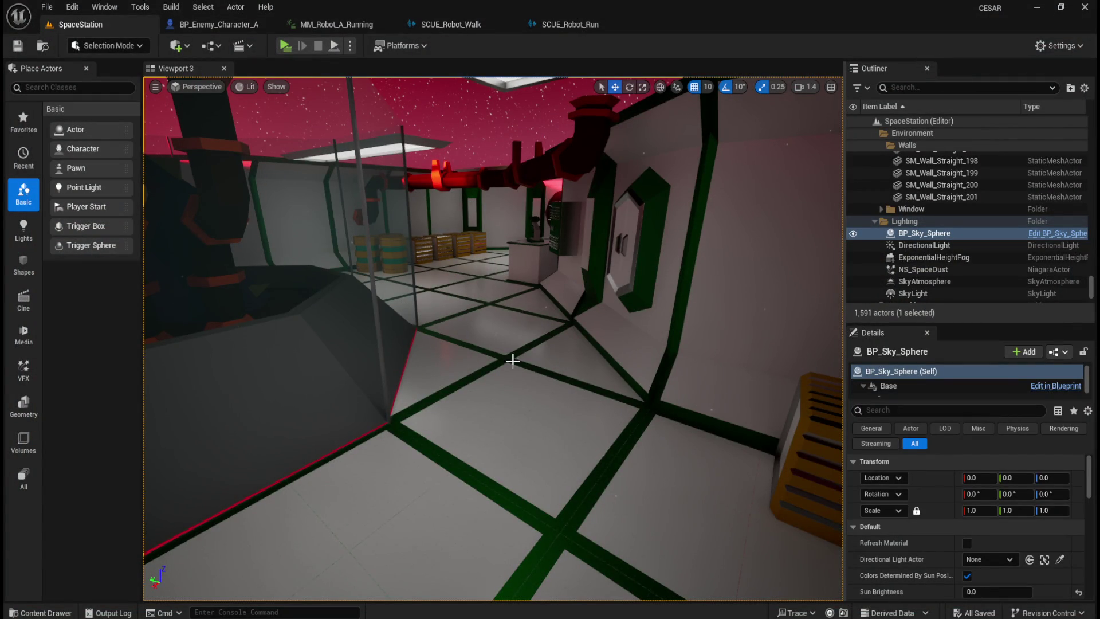
- Browse the Outliner and collapse the Floor, Pipes and Walls folders
scroll(977, 283, down, 1)
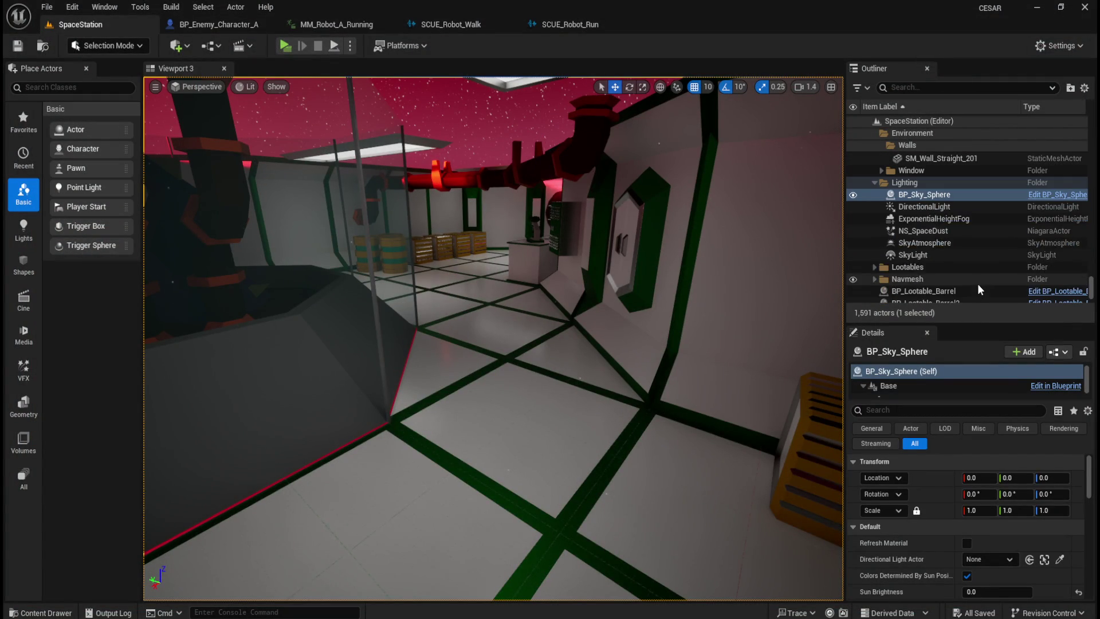
scroll(969, 273, down, 1)
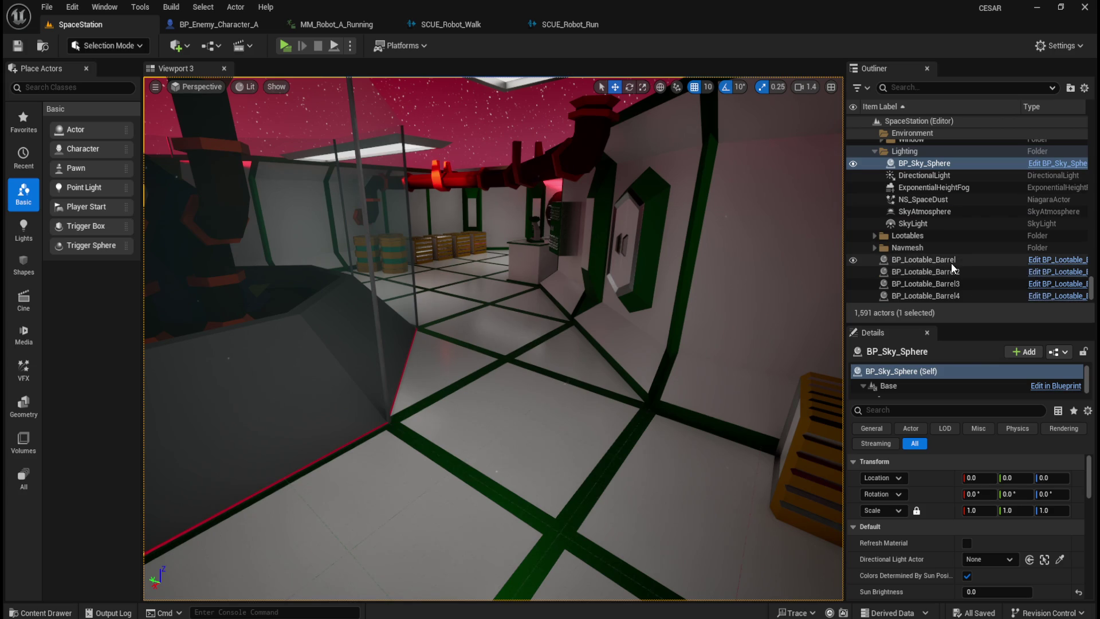
scroll(951, 263, up, 3)
scroll(944, 264, down, 5)
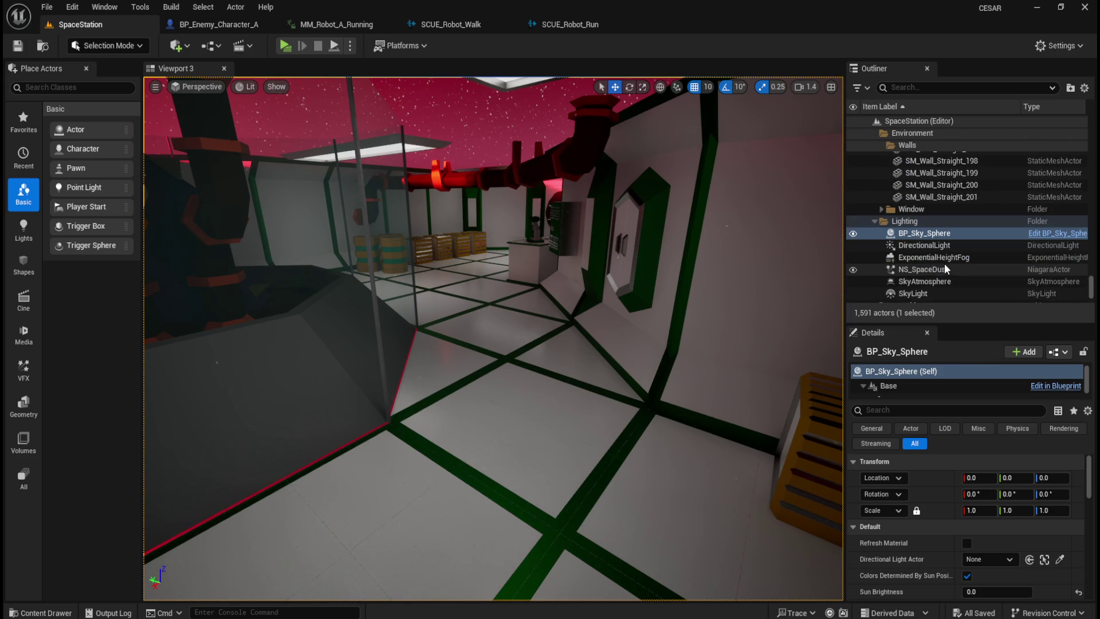
scroll(944, 264, down, 1)
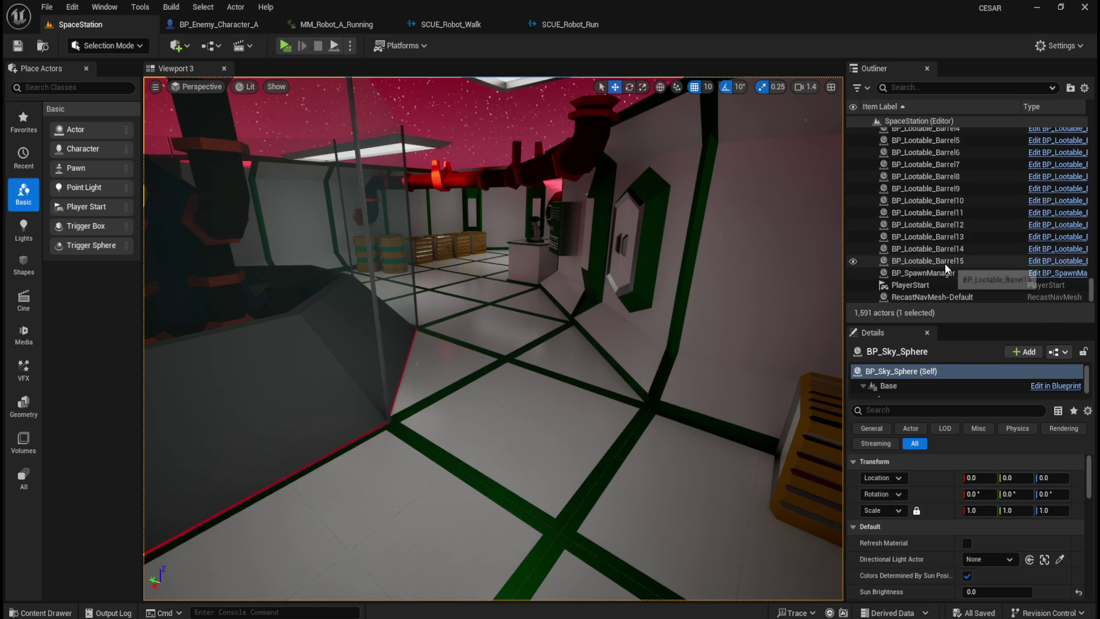
scroll(944, 263, up, 3)
scroll(945, 263, down, 3)
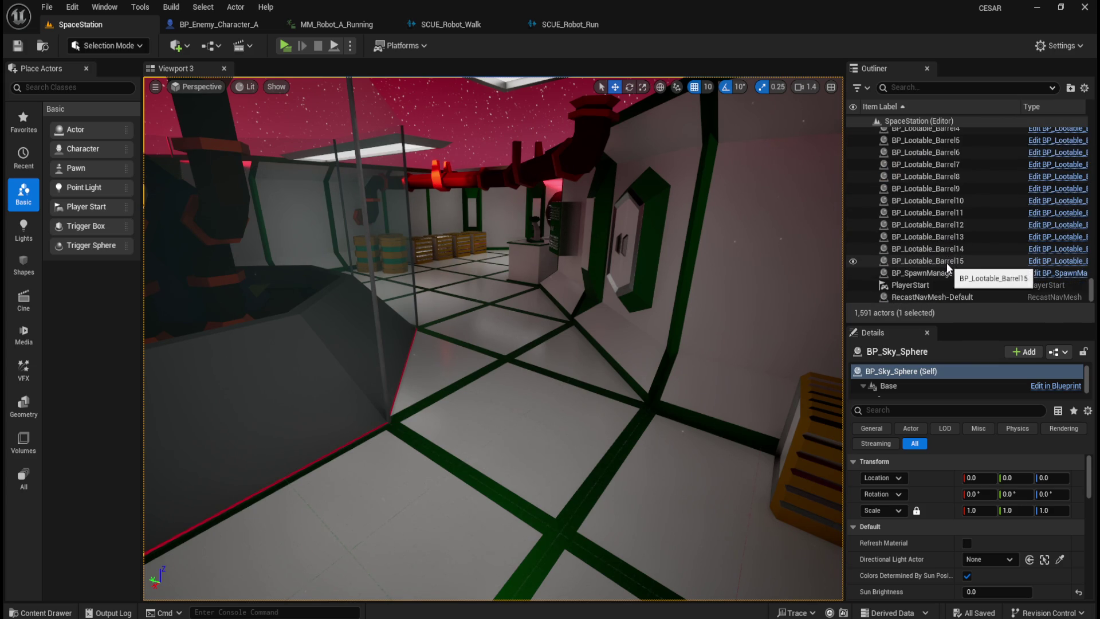
scroll(948, 259, up, 8)
scroll(950, 256, down, 2)
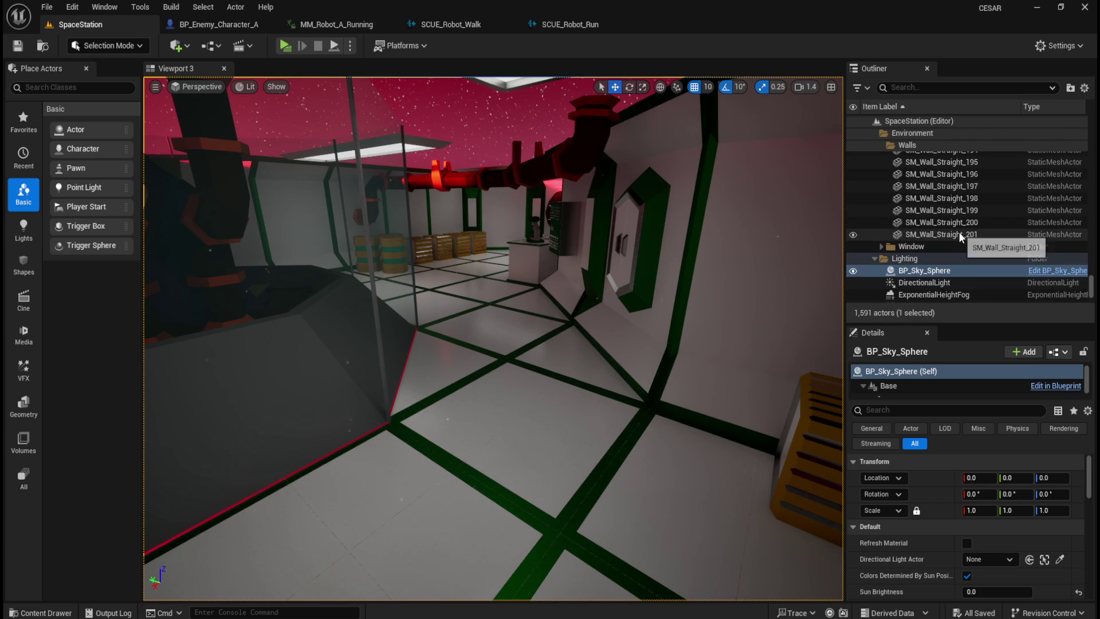
scroll(966, 246, up, 3)
scroll(966, 246, up, 3)
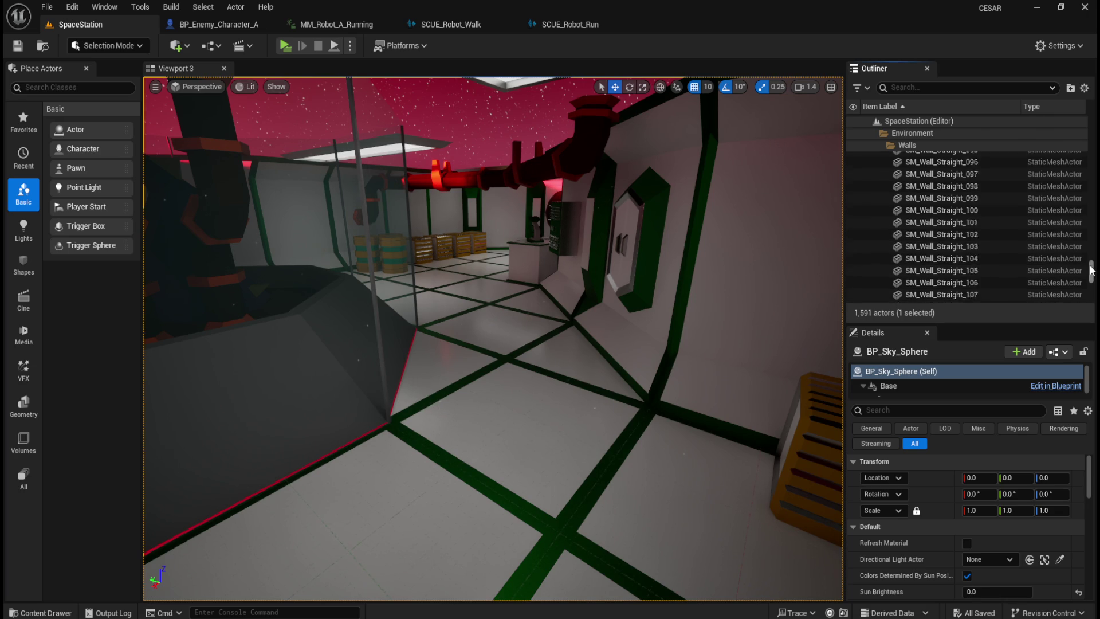
drag(1091, 270, 1092, 122)
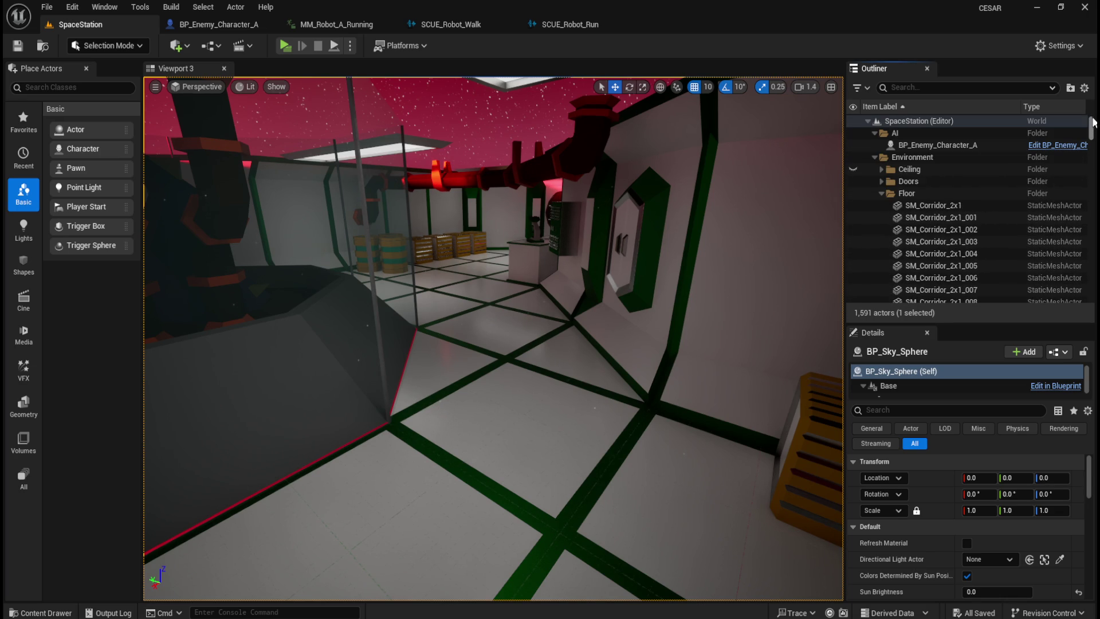
click(881, 193)
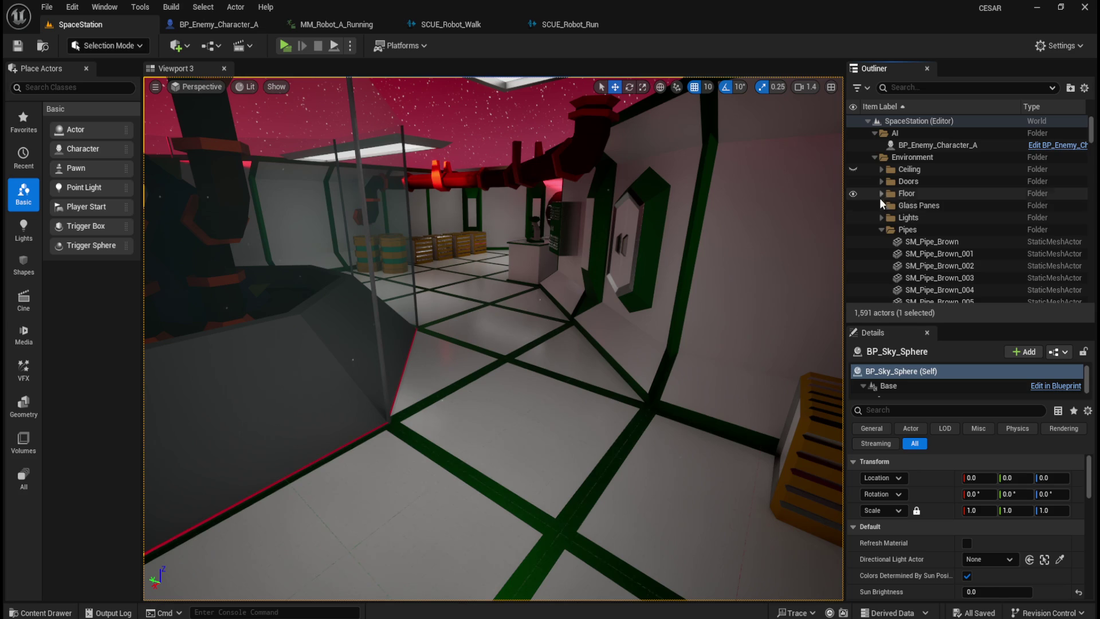
click(882, 229)
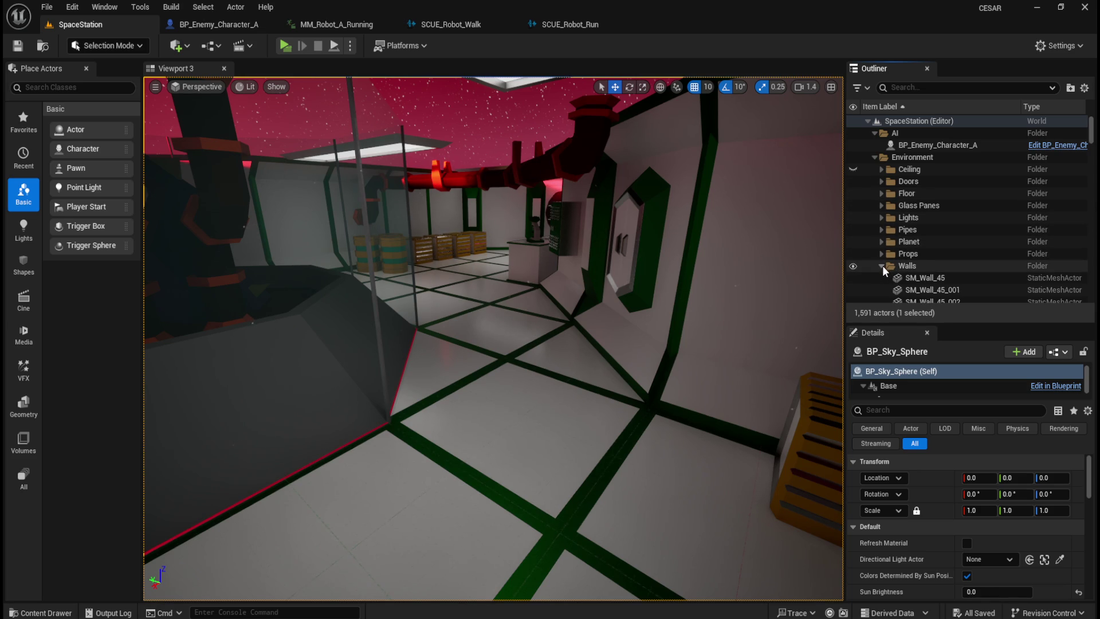
click(882, 266)
- Collapse the Lighting folder, expand Props, and select SM_WallPanel_002
scroll(882, 254, down, 1)
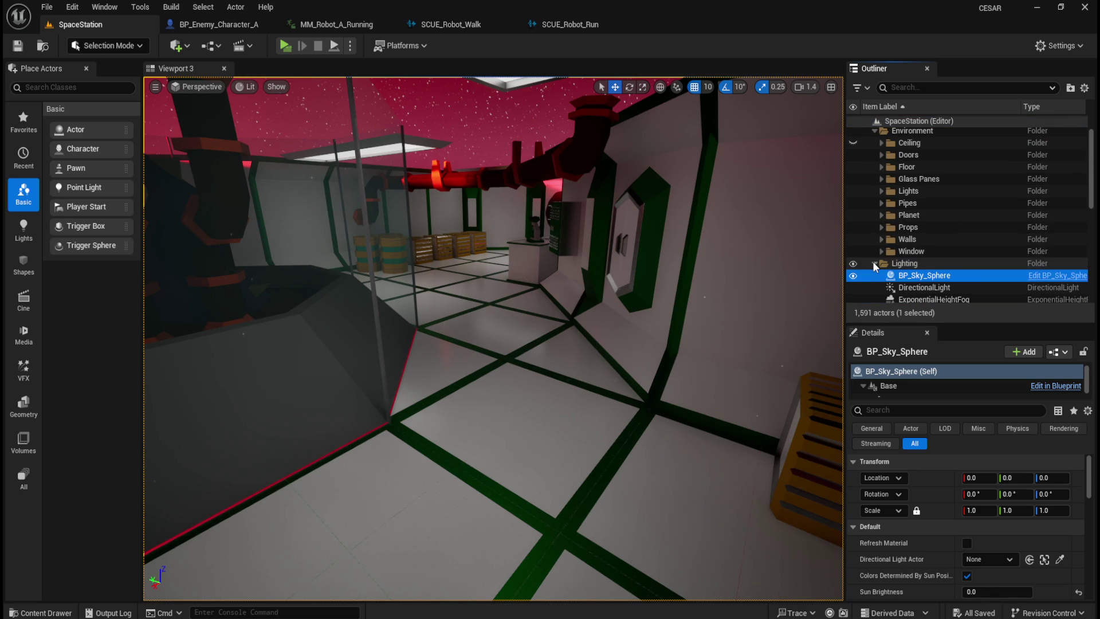
scroll(872, 258, down, 2)
click(874, 218)
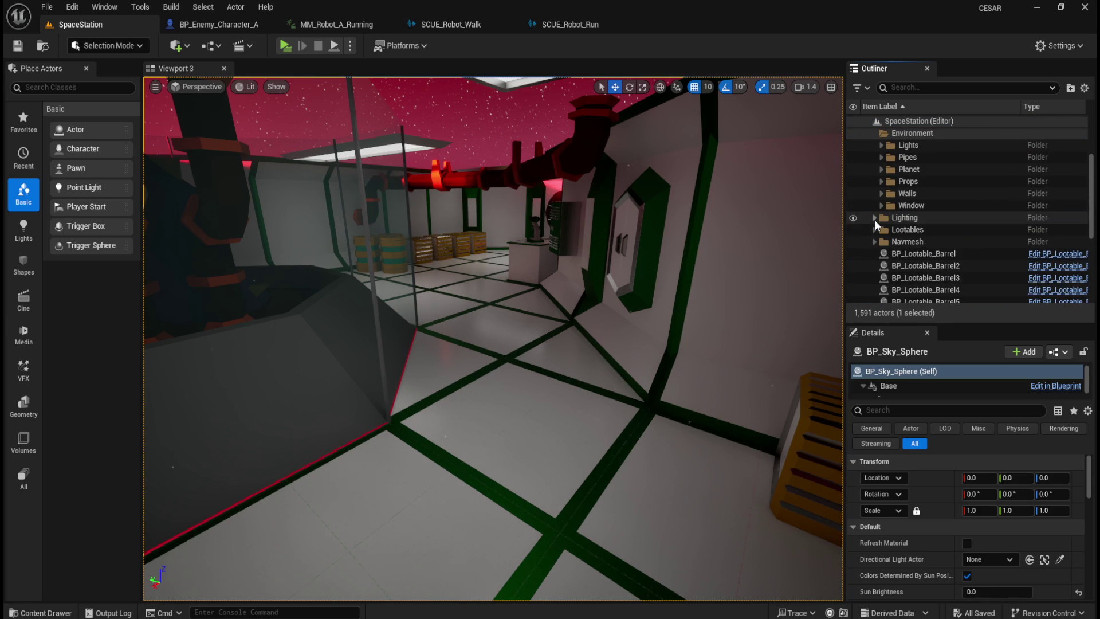
click(881, 181)
scroll(909, 218, down, 1)
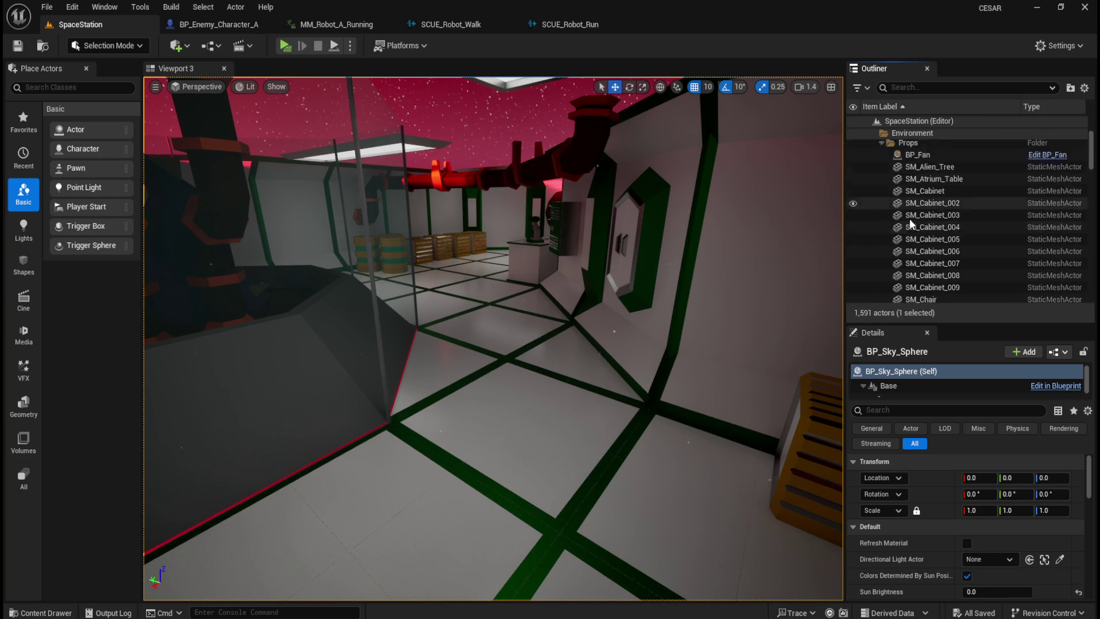
scroll(909, 219, down, 10)
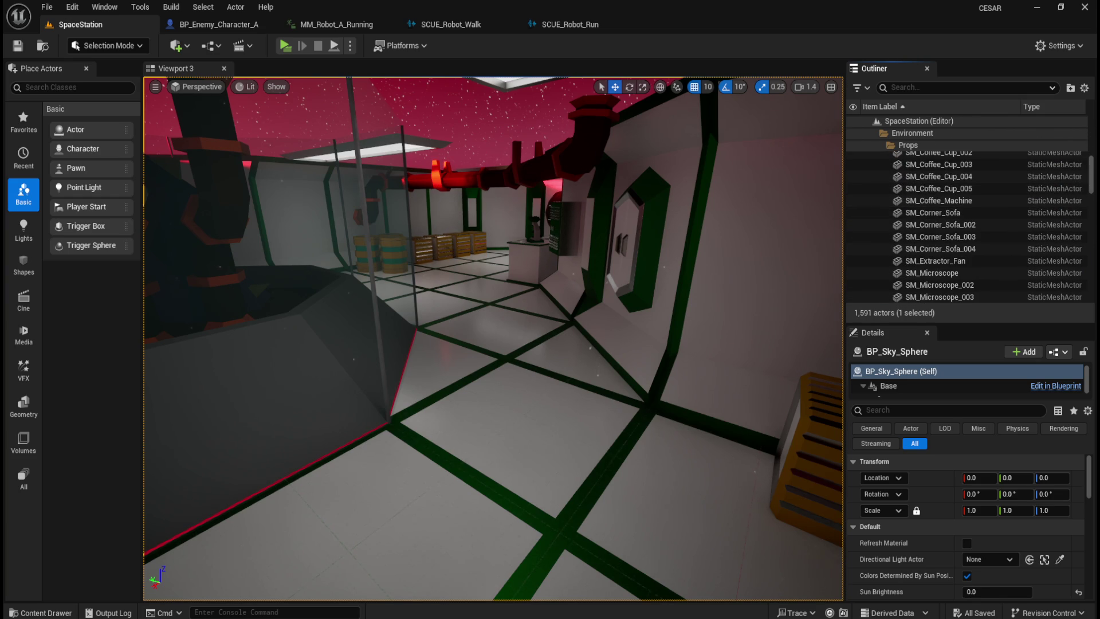
drag(1089, 184, 1075, 274)
scroll(1075, 274, up, 2)
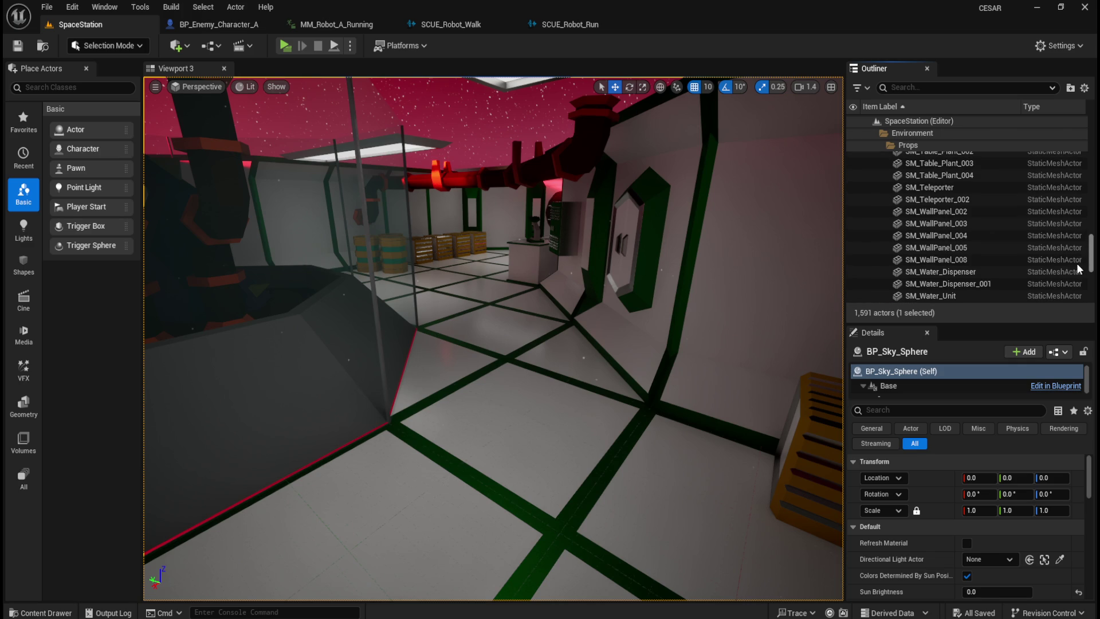
click(935, 212)
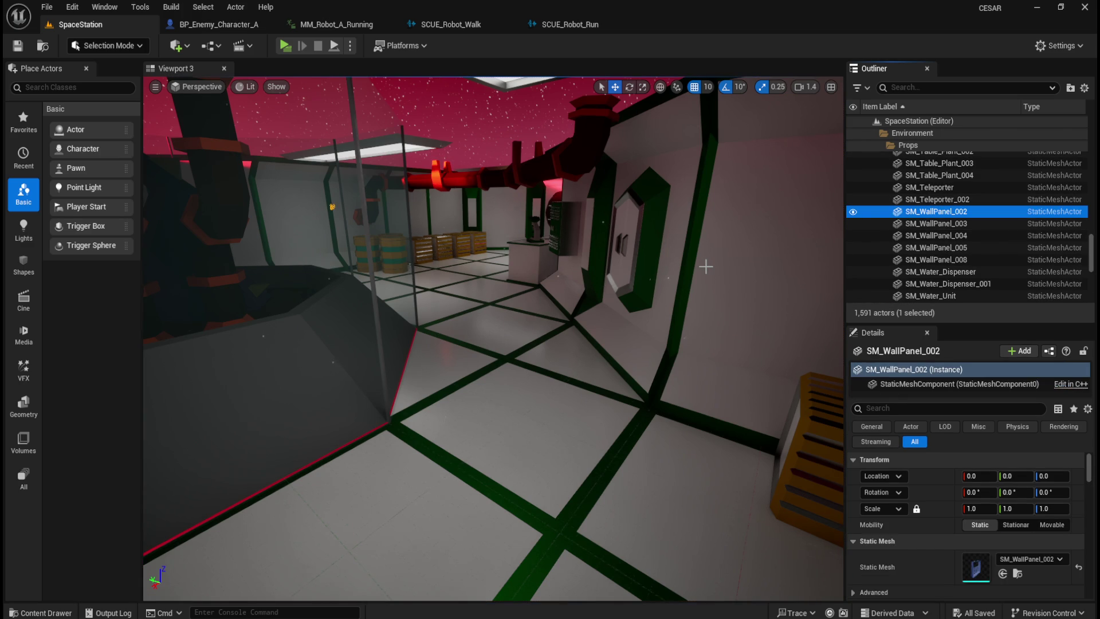
- Frame SM_WallPanel_002 with F, then fly the camera up close to face the panel
key(f)
mouse_move(713, 285)
mouse_down()
mouse_move(658, 223)
mouse_move(672, 279)
mouse_up()
scroll(679, 289, up, 3)
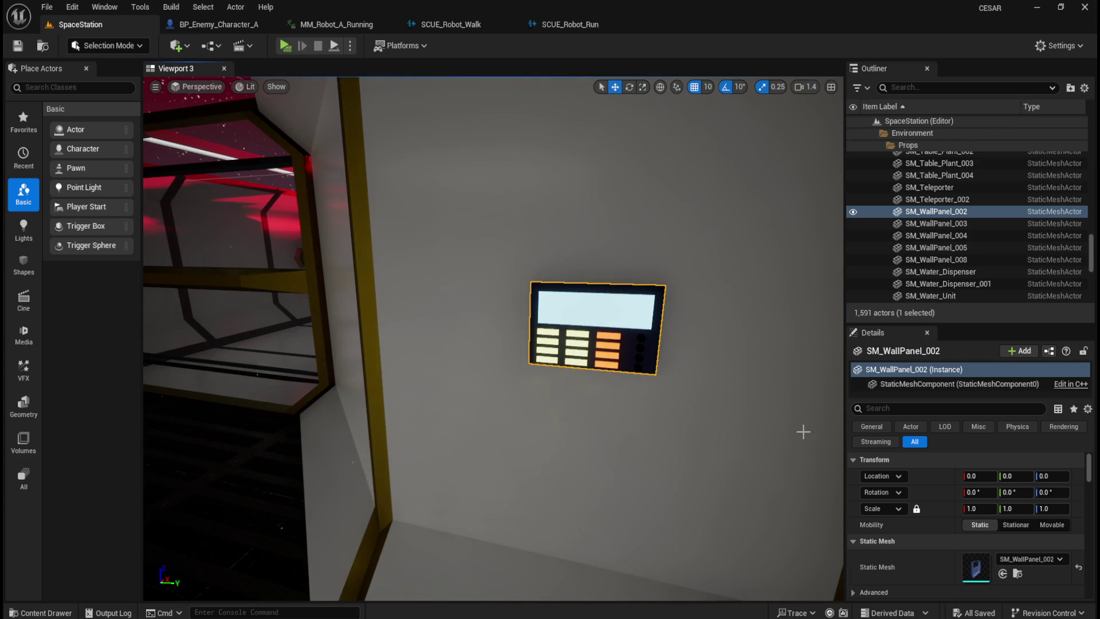
mouse_move(651, 405)
mouse_down()
mouse_move(630, 404)
mouse_move(656, 401)
mouse_up()
mouse_move(723, 390)
mouse_down()
mouse_move(712, 380)
mouse_move(718, 389)
mouse_up()
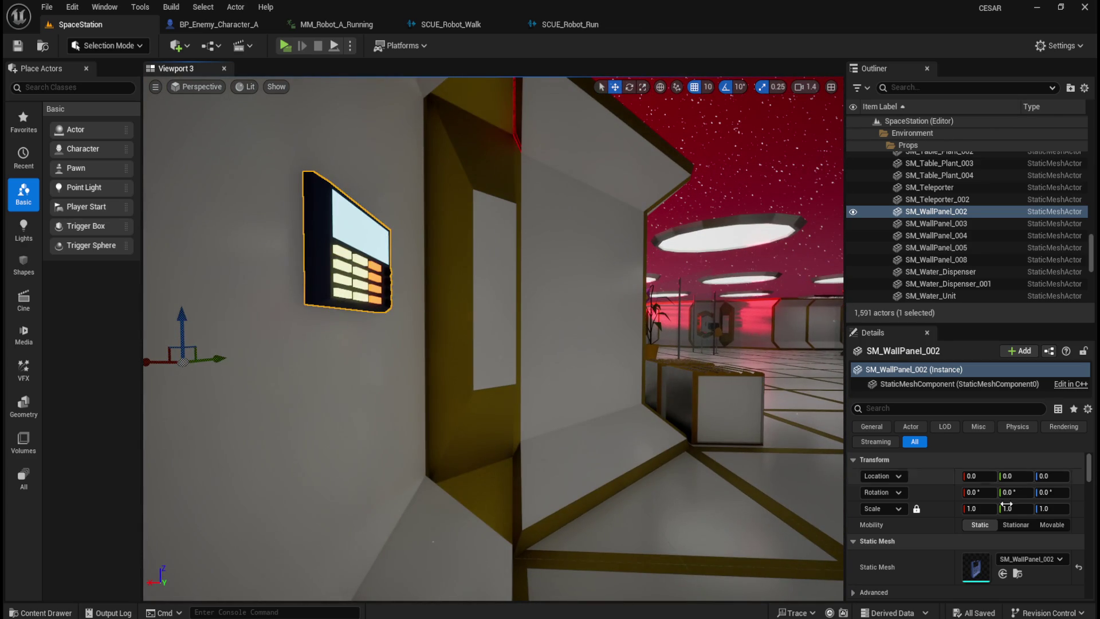
- Scroll through SM_WallPanel_002's physics, collision, lighting and rendering details, then enter a property search filter
scroll(926, 544, down, 5)
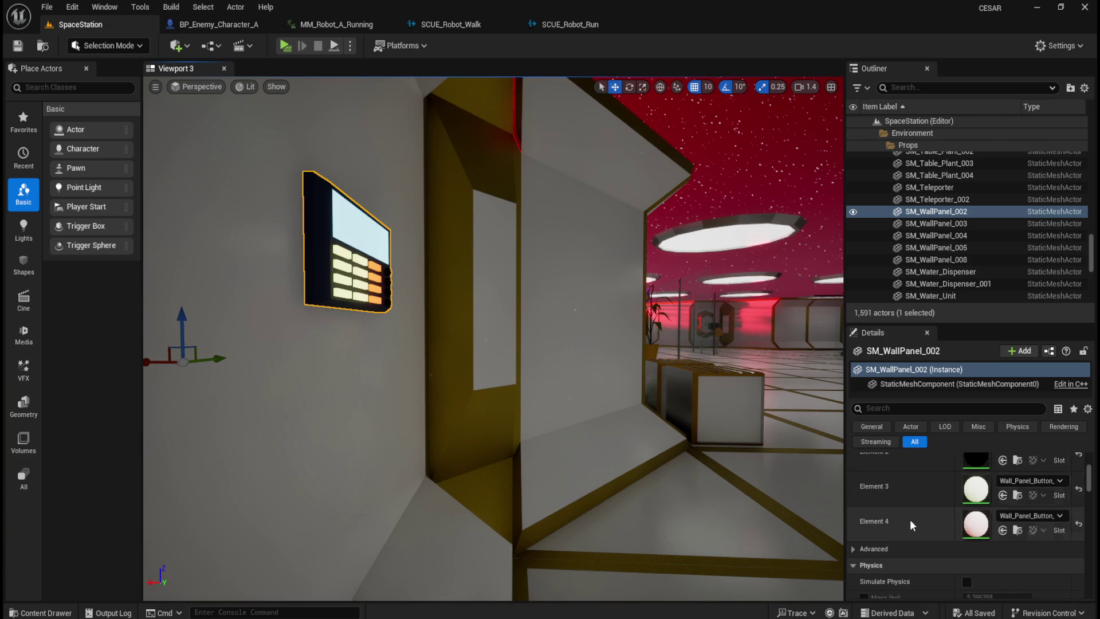
scroll(910, 519, down, 3)
scroll(912, 520, down, 5)
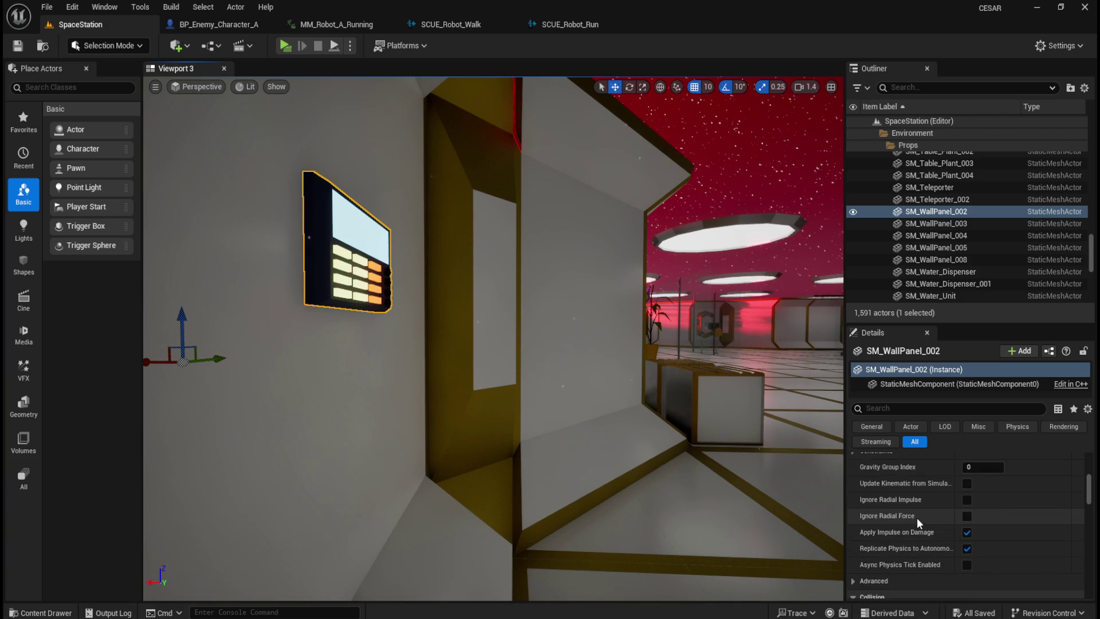
scroll(916, 518, down, 5)
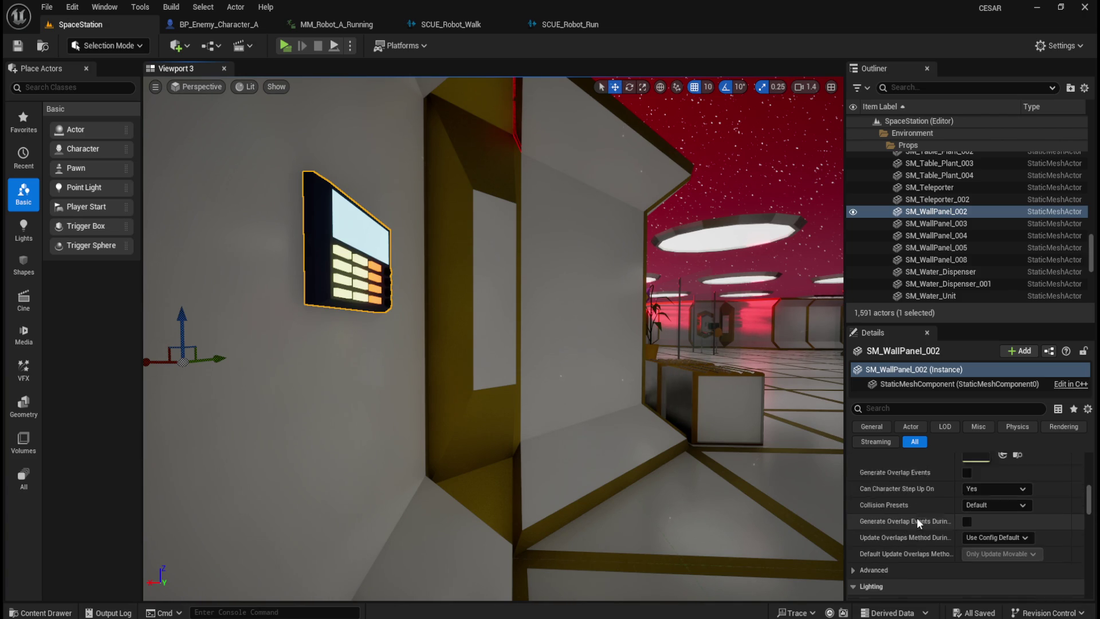
scroll(916, 521, down, 5)
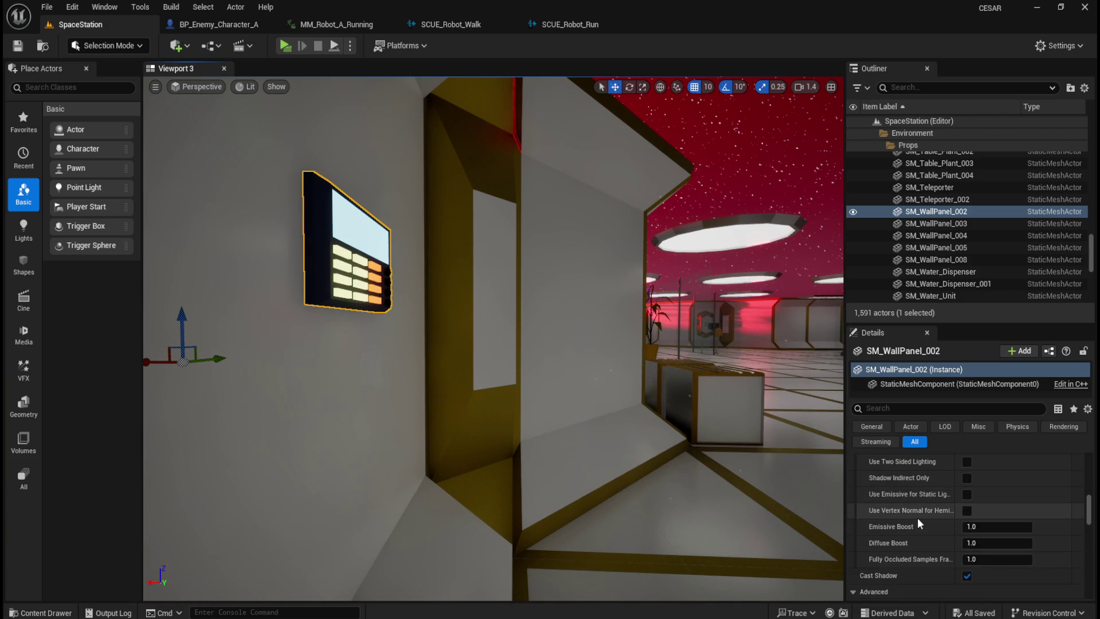
scroll(918, 522, down, 5)
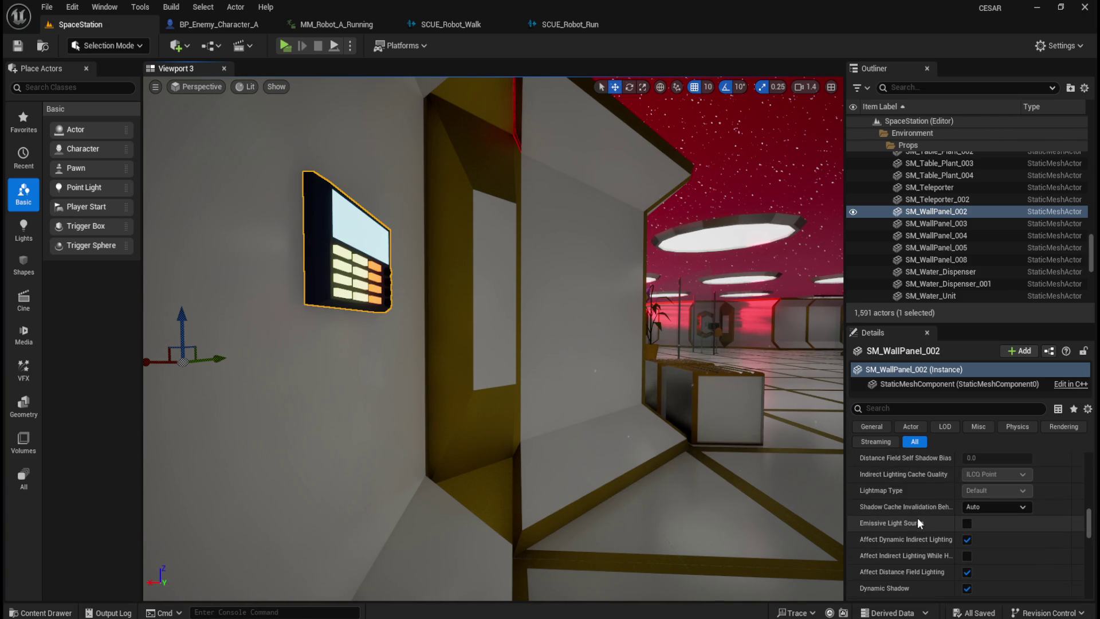
scroll(917, 521, down, 1)
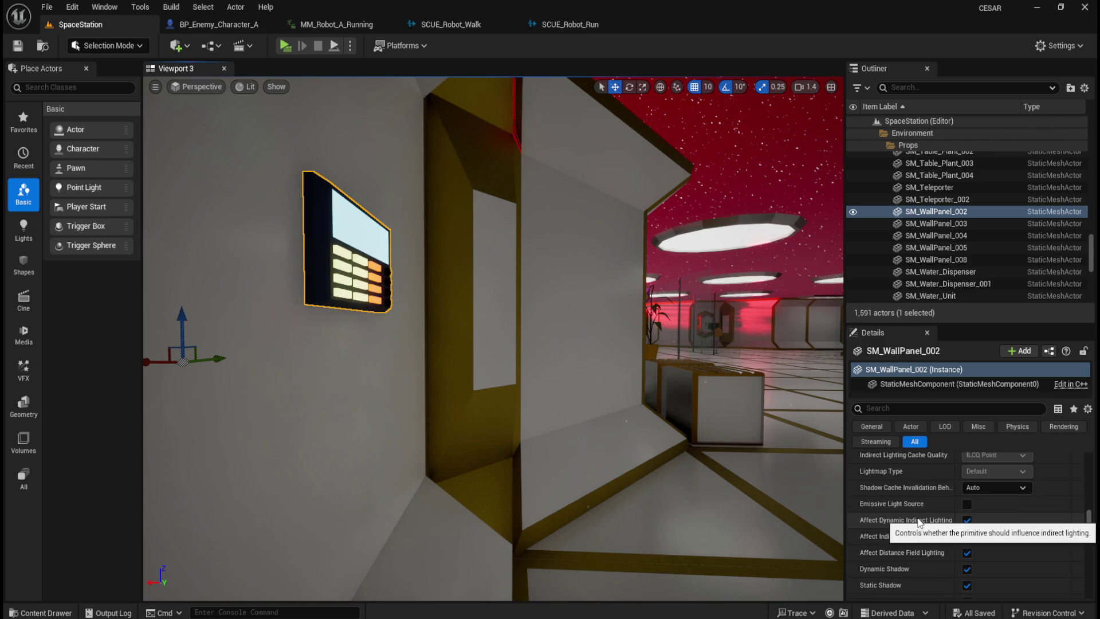
scroll(917, 524, down, 5)
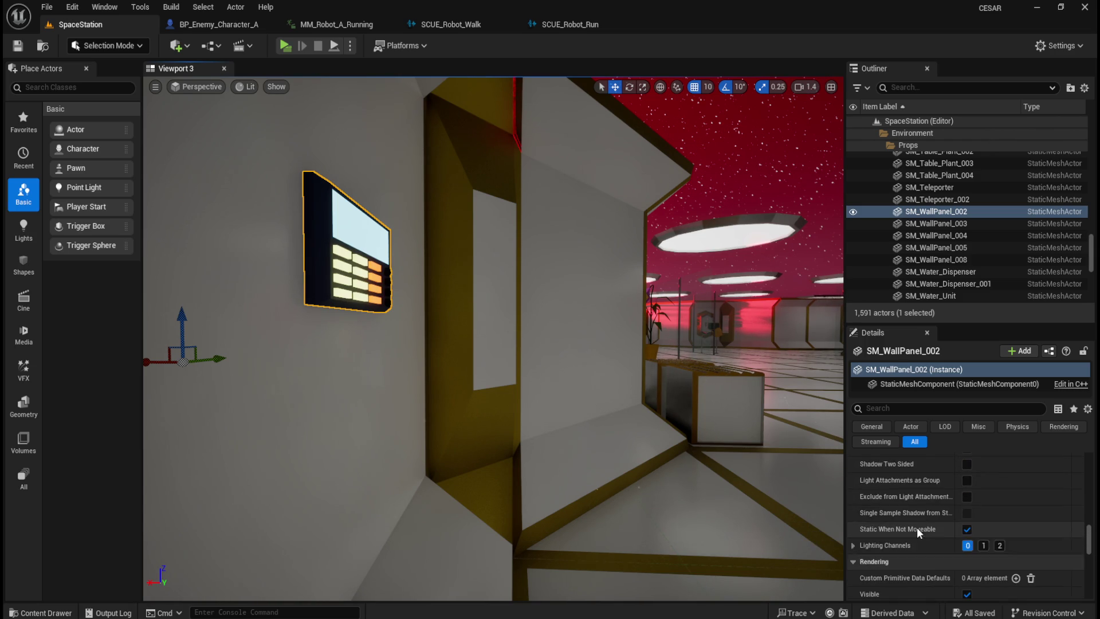
scroll(917, 527, down, 7)
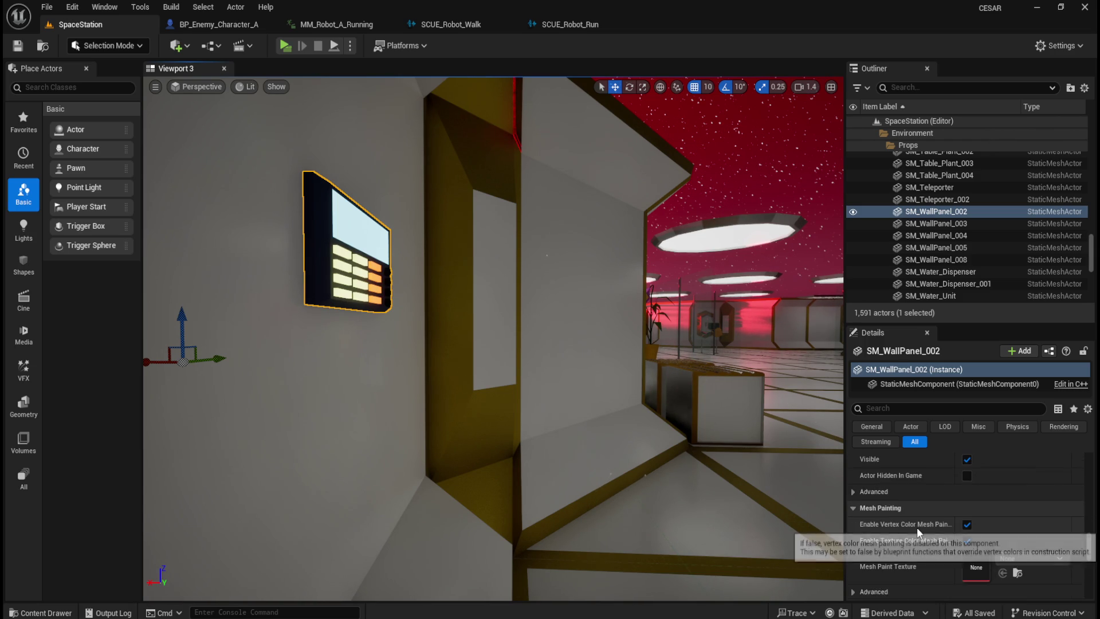
scroll(917, 527, down, 6)
text(fo)
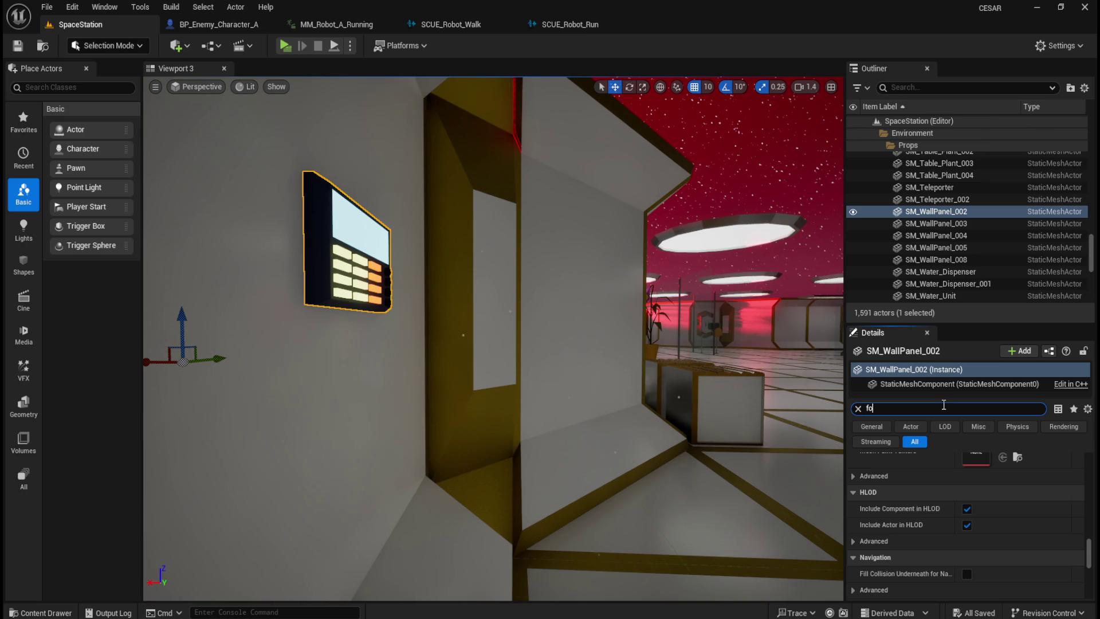
text(g)
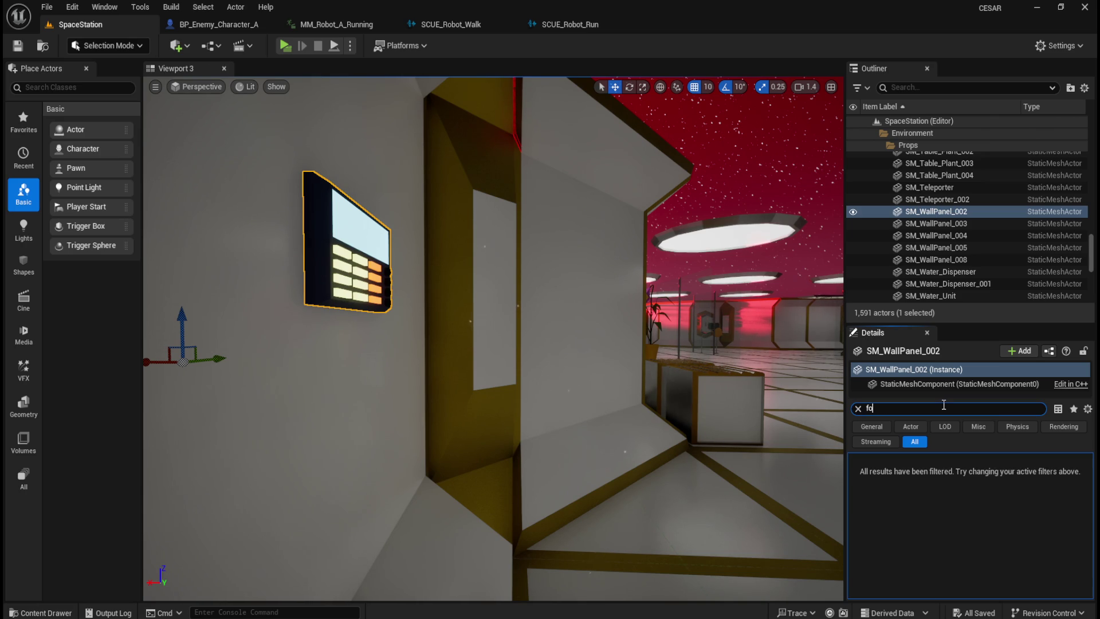
text(xpo)
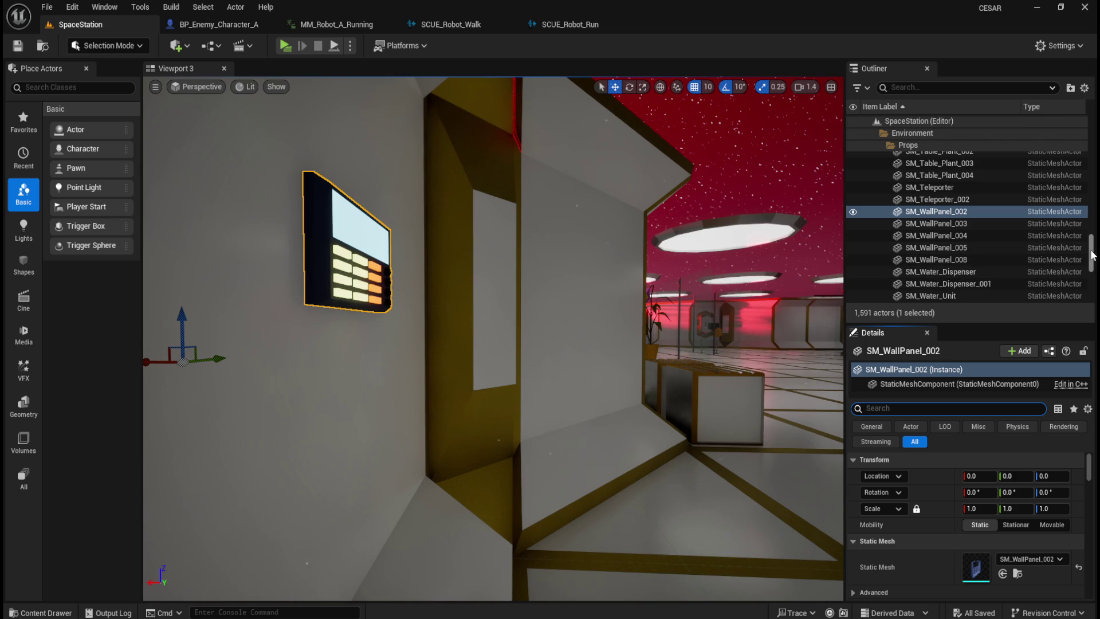
- Open SM_WallPanel_002 in the Static Mesh Editor, then clear the 'expo' property search
right_click(955, 216)
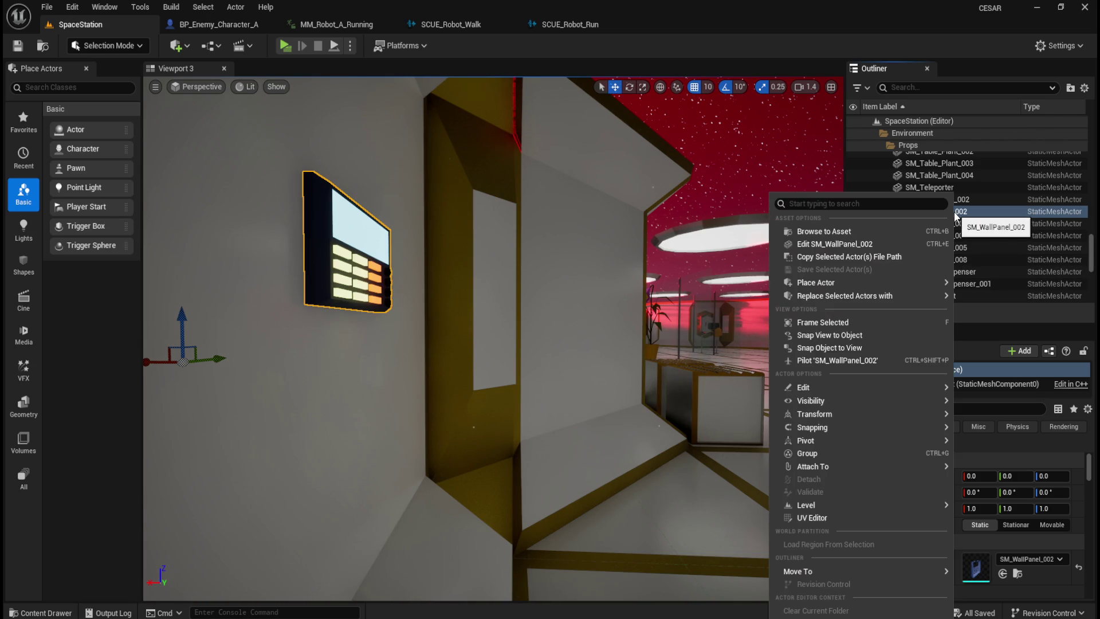
click(835, 244)
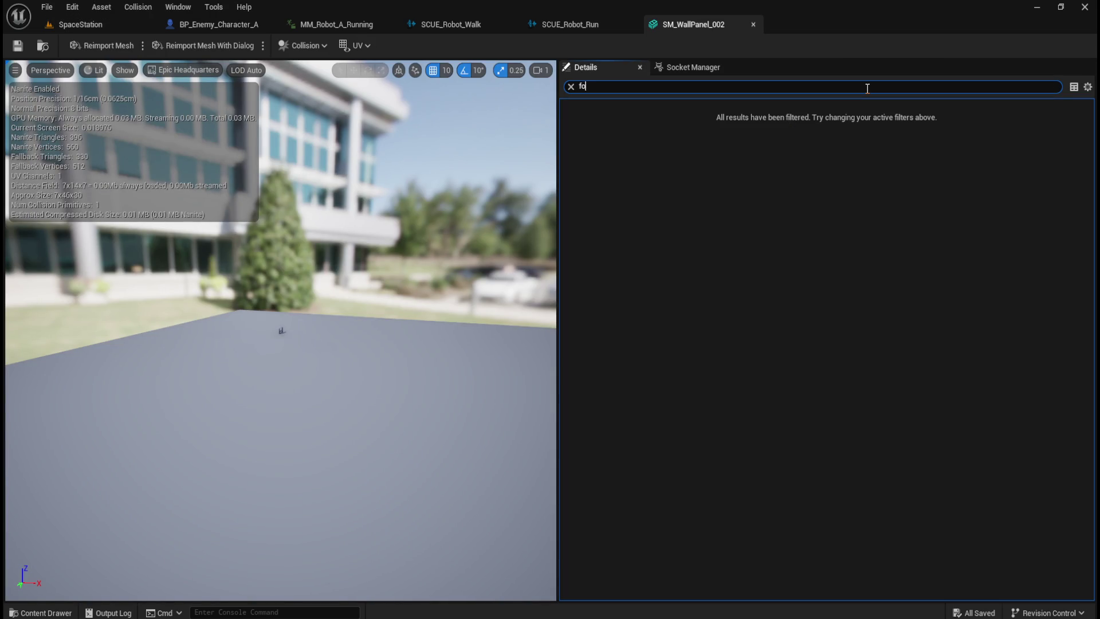
text(expo)
click(571, 86)
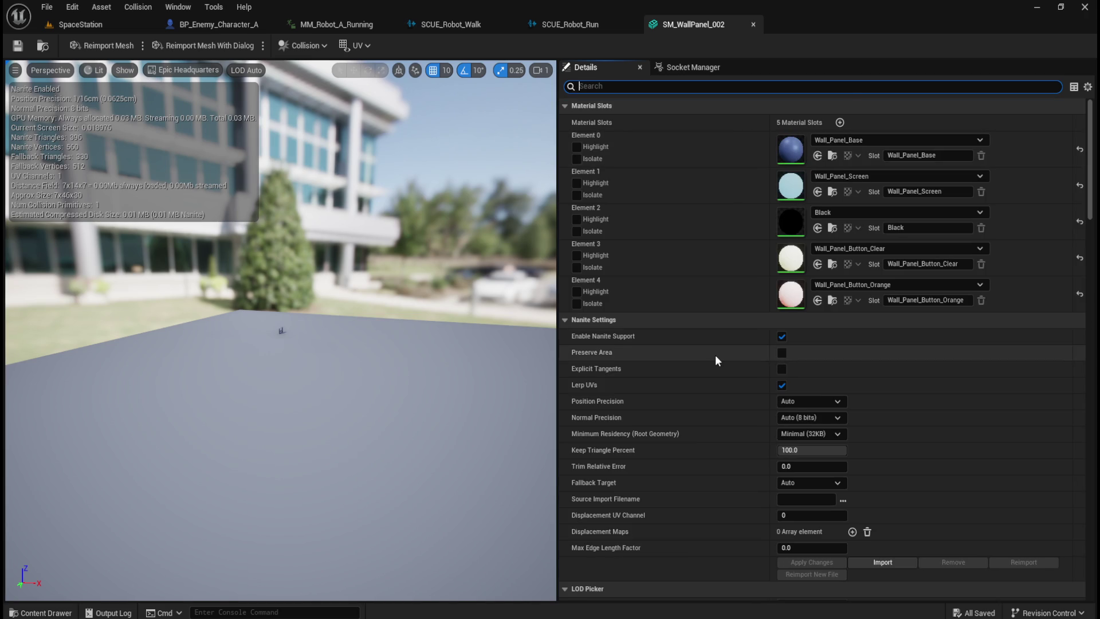
- Scroll through the mesh's collision and navigation settings in Details
scroll(714, 355, down, 3)
scroll(708, 356, down, 10)
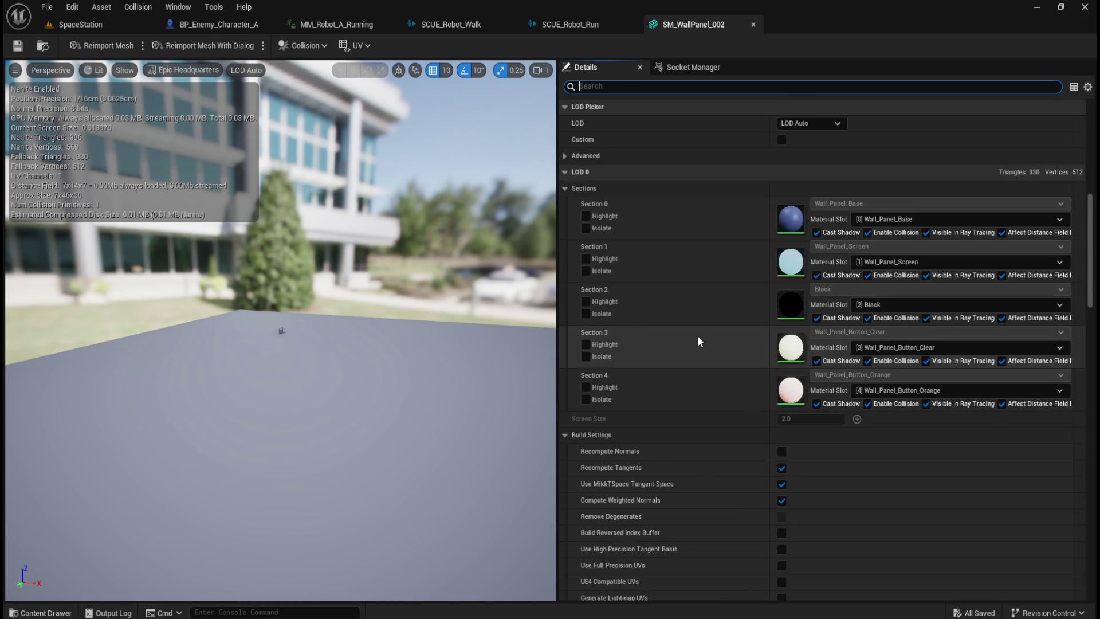
scroll(704, 366, down, 10)
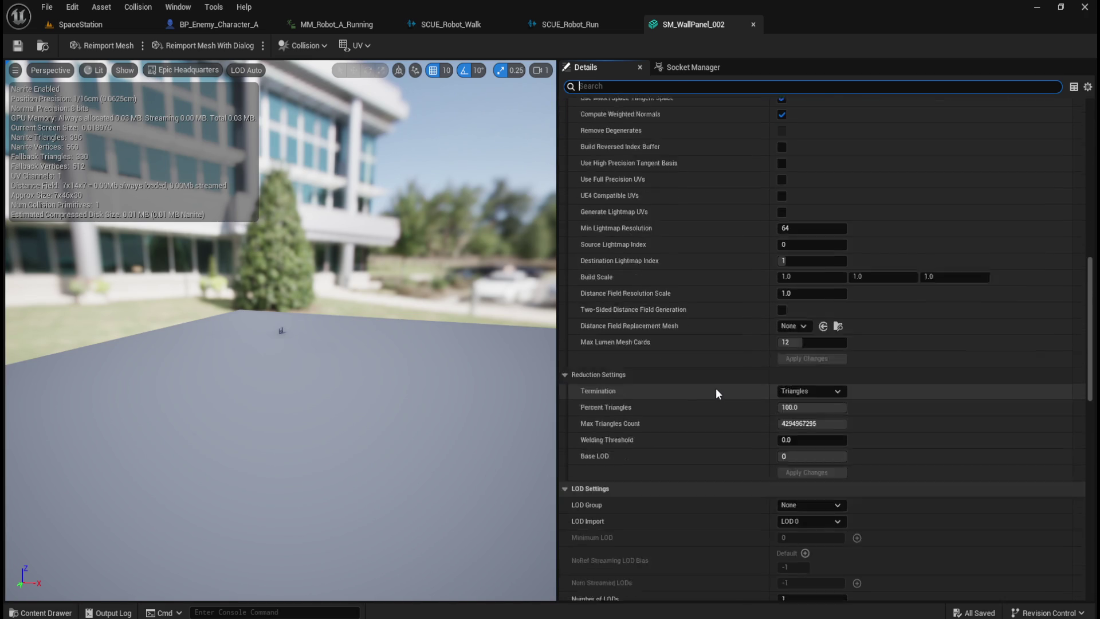
scroll(716, 387, down, 2)
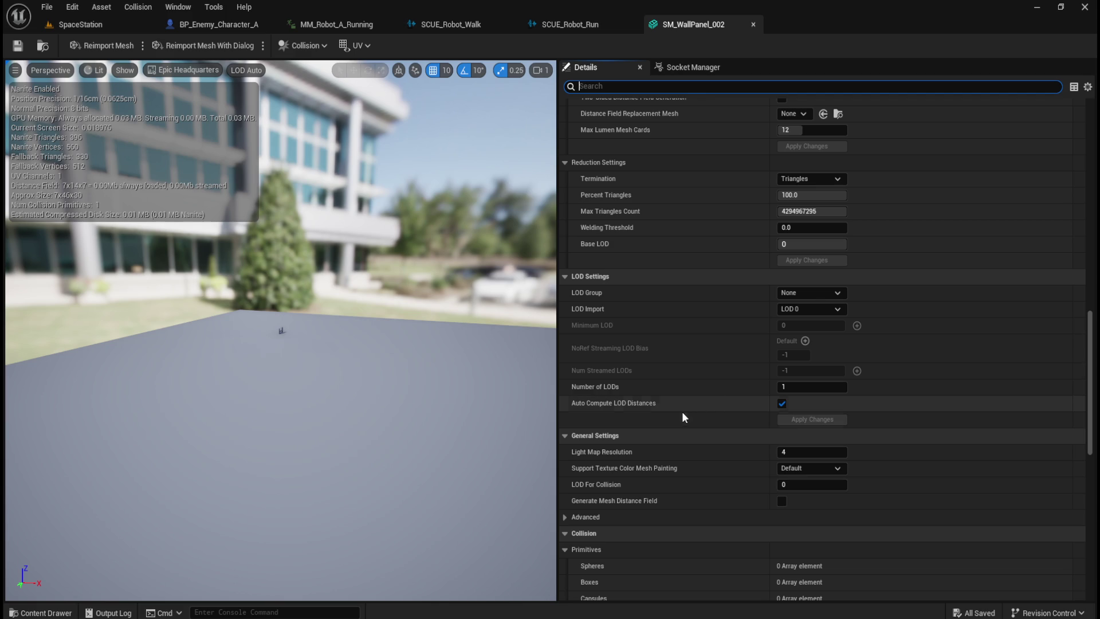
scroll(681, 415, down, 5)
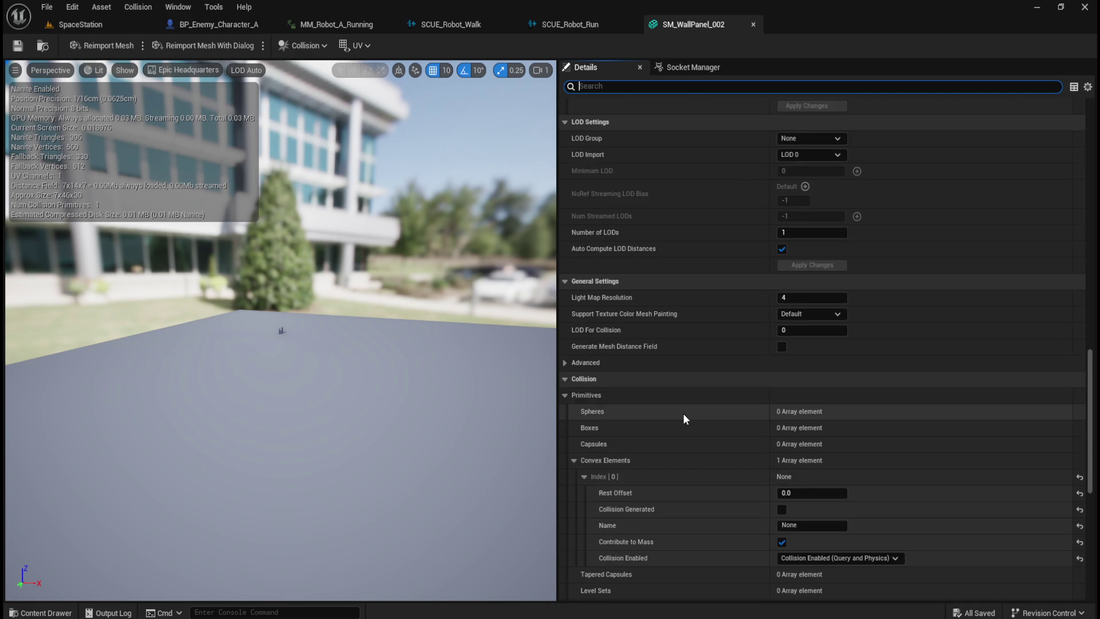
scroll(685, 419, down, 2)
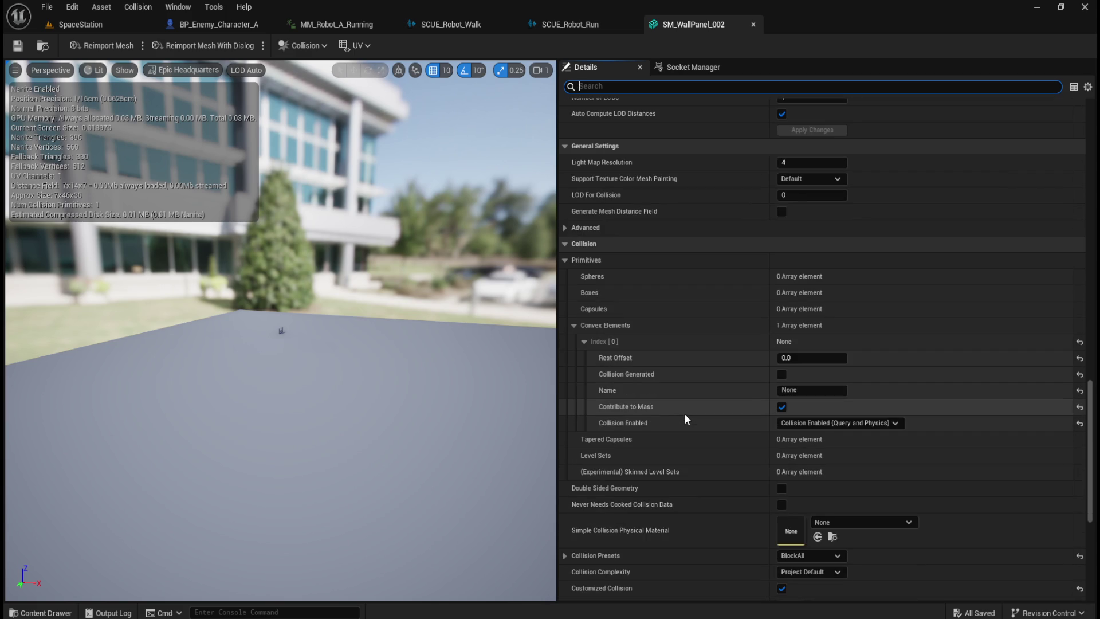
scroll(685, 414, down, 4)
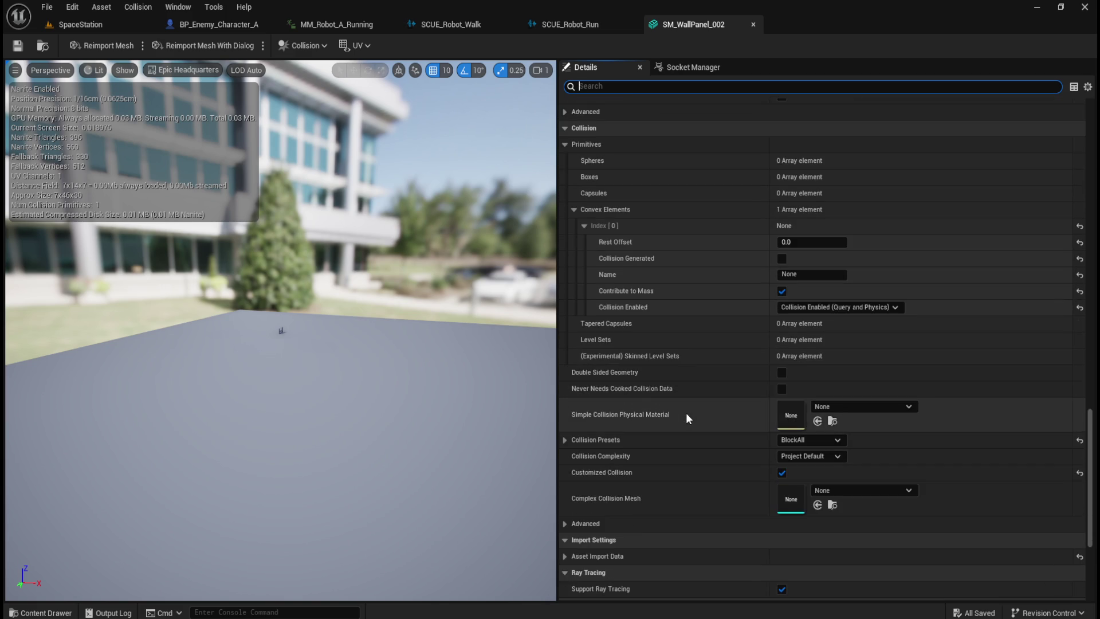
scroll(687, 414, down, 1)
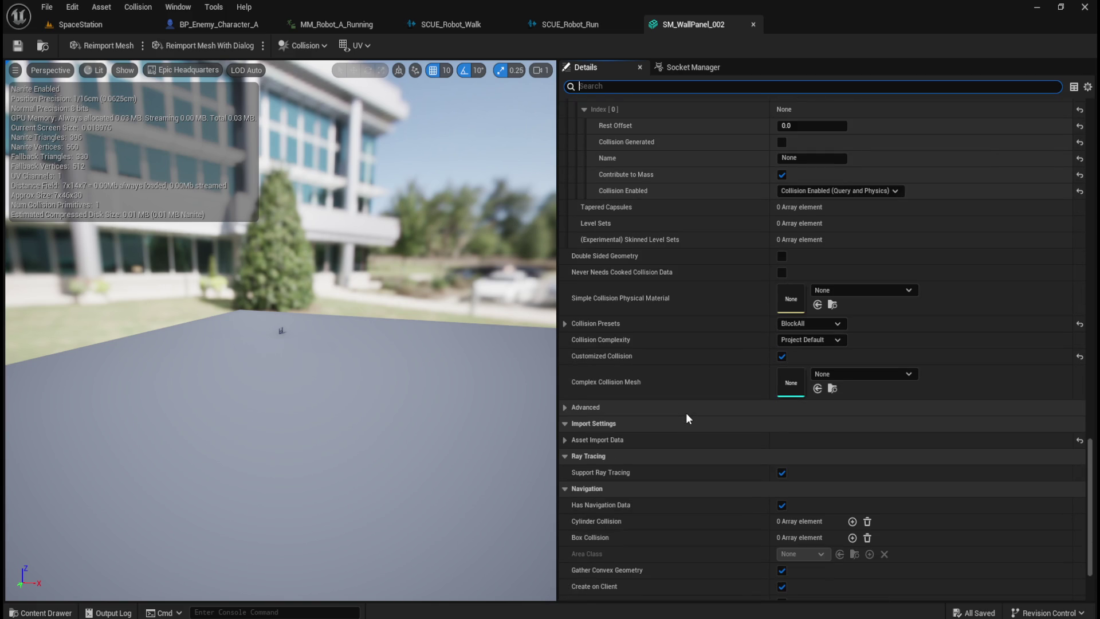
scroll(687, 418, down, 2)
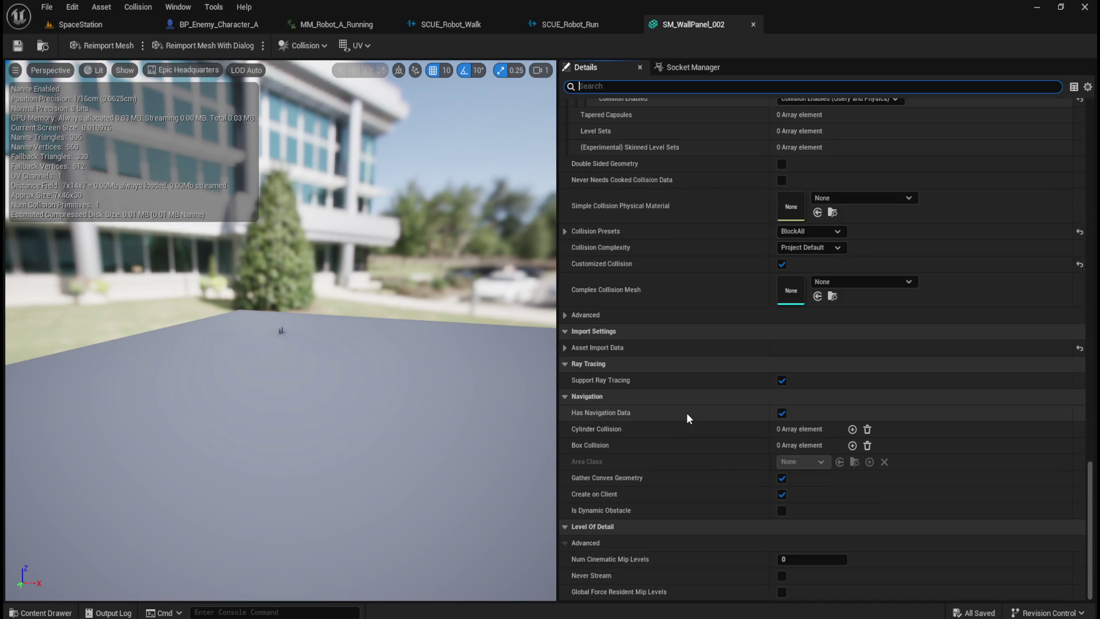
click(753, 24)
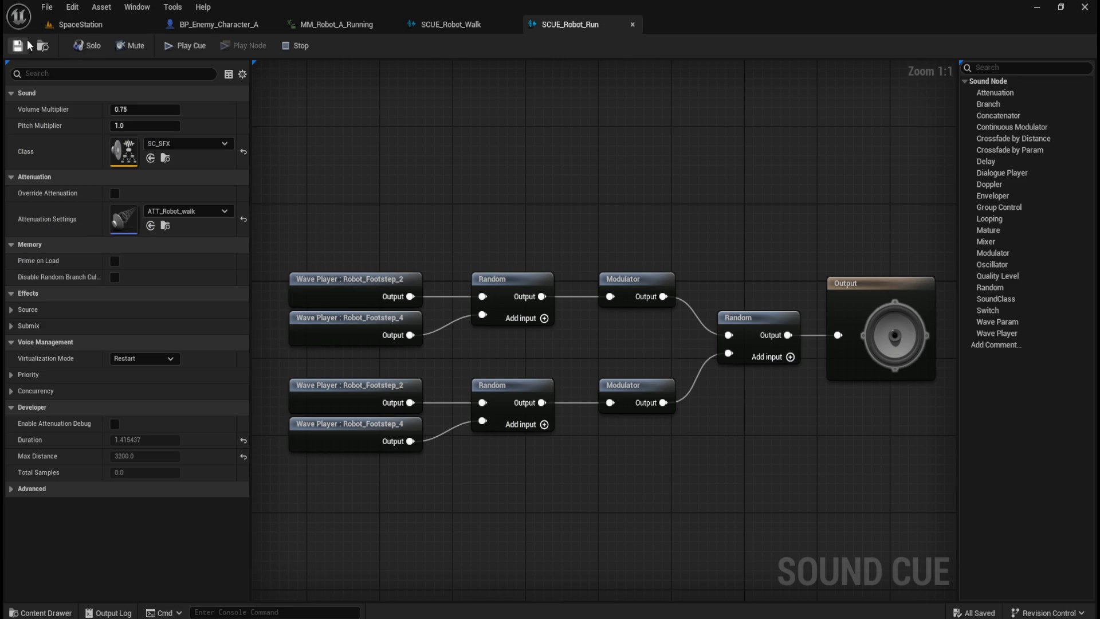
click(80, 24)
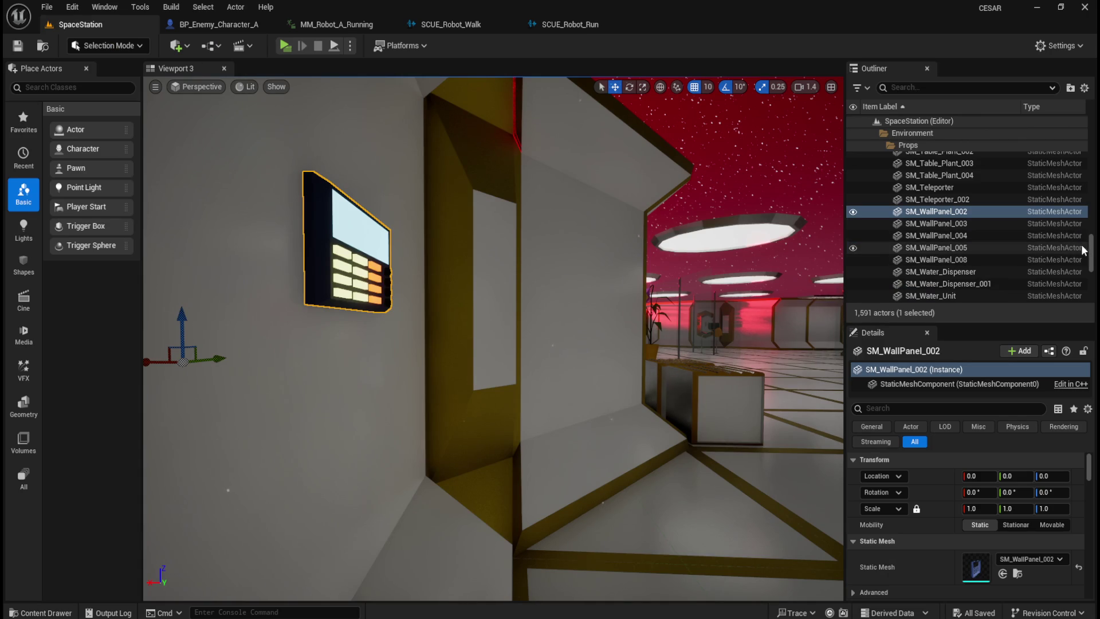
drag(1090, 256, 1090, 148)
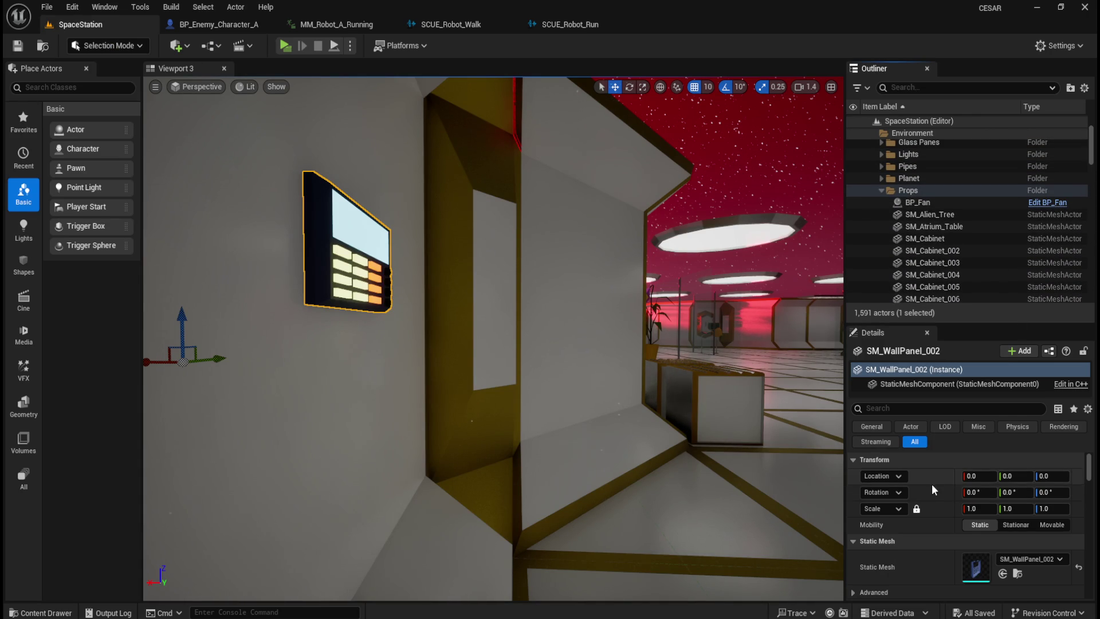
scroll(932, 489, down, 6)
scroll(936, 539, down, 1)
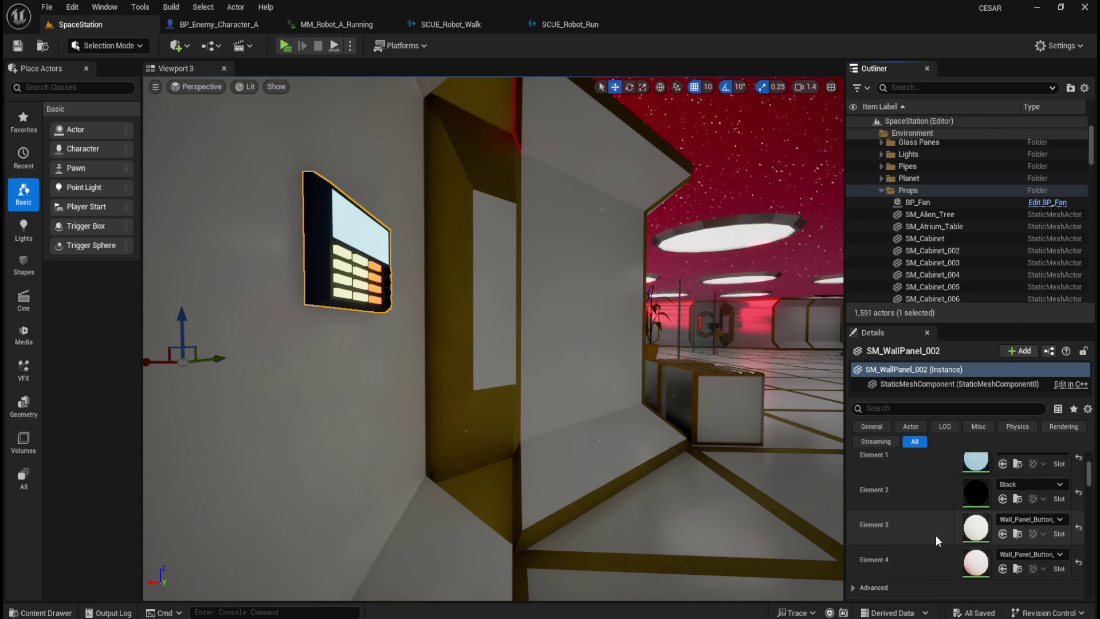
scroll(936, 540, down, 1)
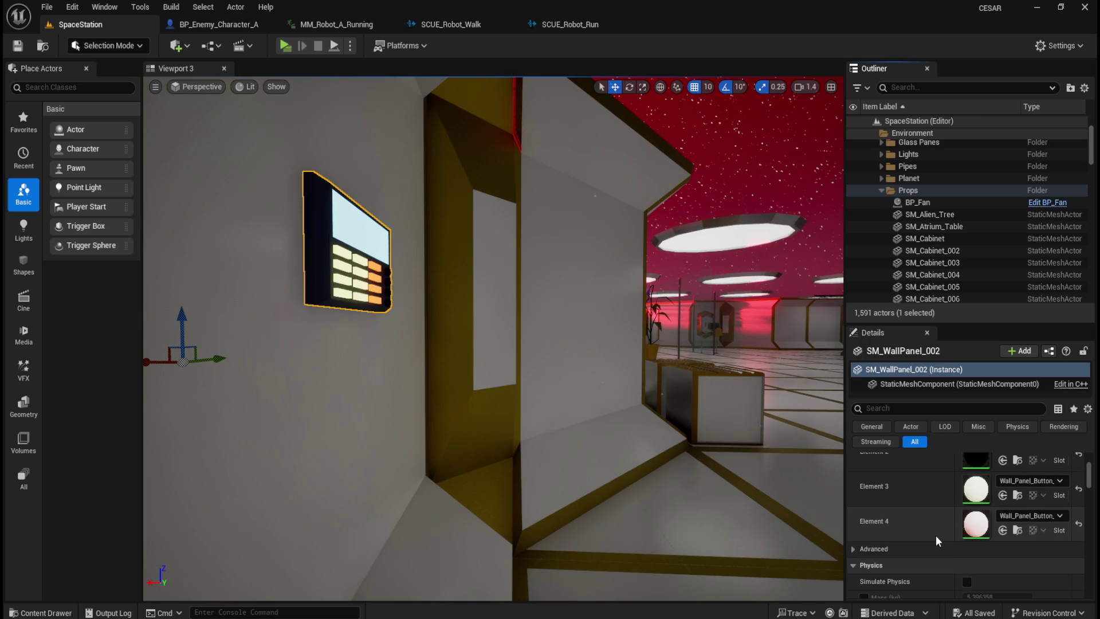
scroll(936, 535, down, 1)
click(855, 510)
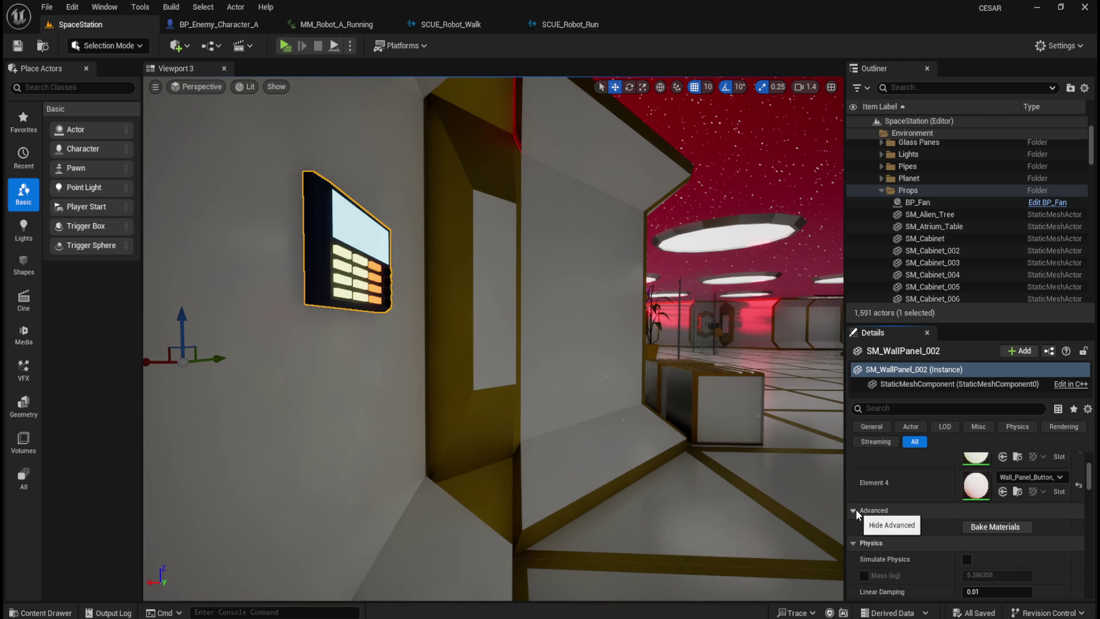
click(855, 509)
scroll(920, 534, down, 2)
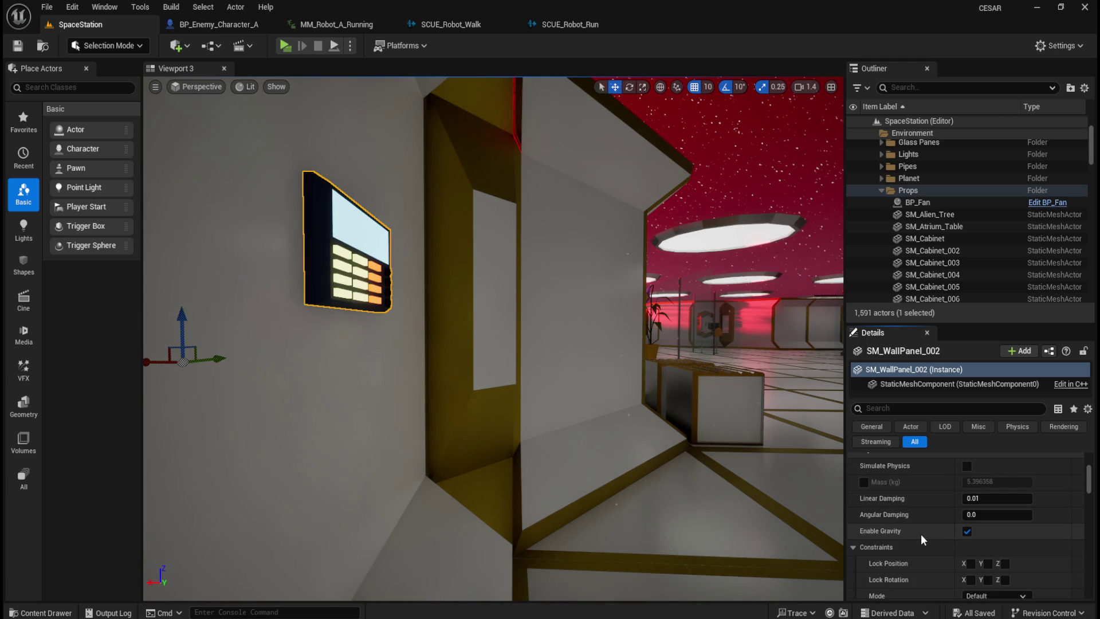
scroll(920, 534, down, 3)
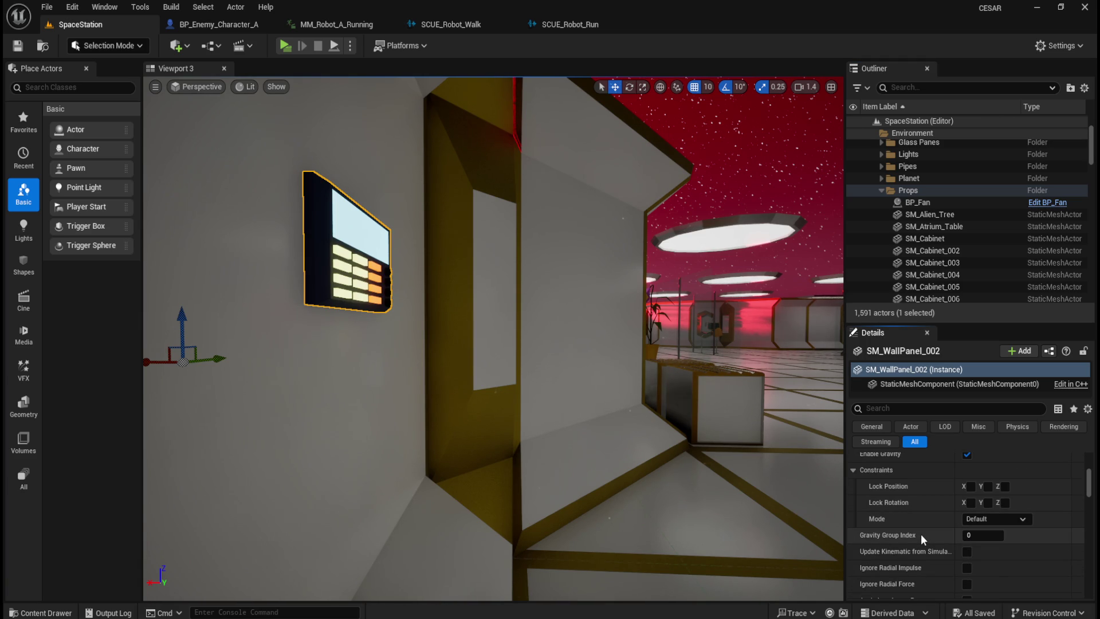
scroll(919, 534, down, 5)
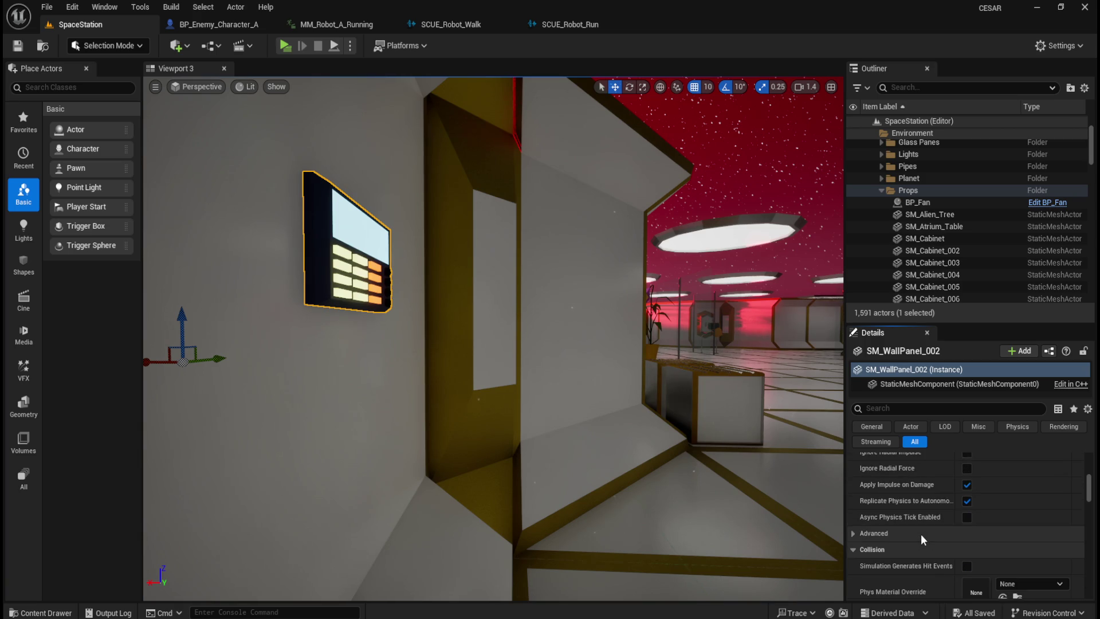
scroll(920, 534, down, 5)
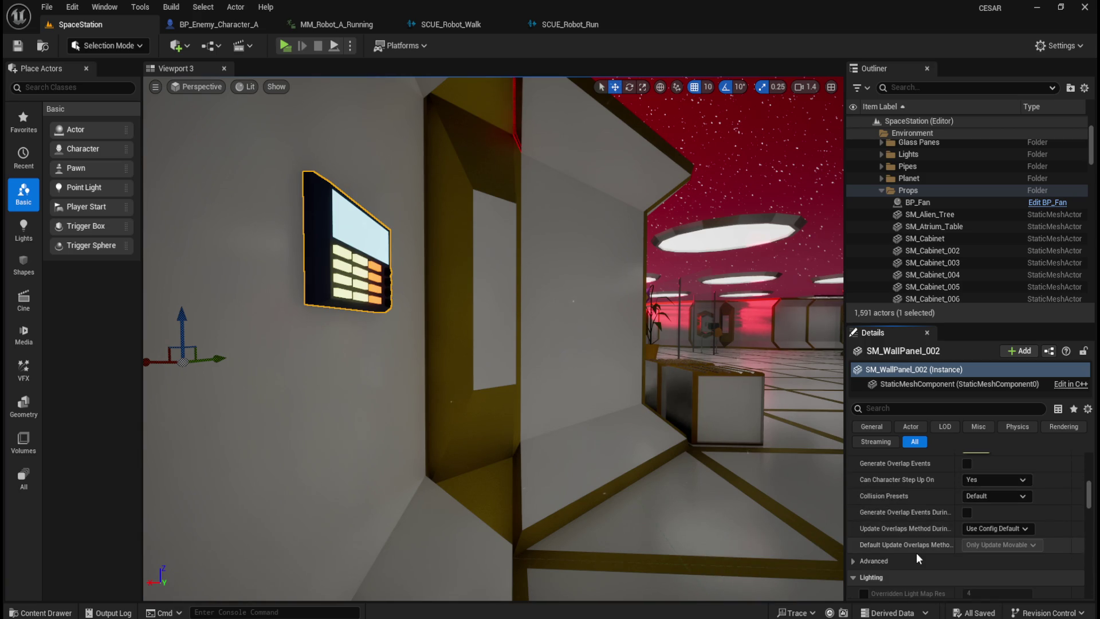
scroll(916, 553, down, 2)
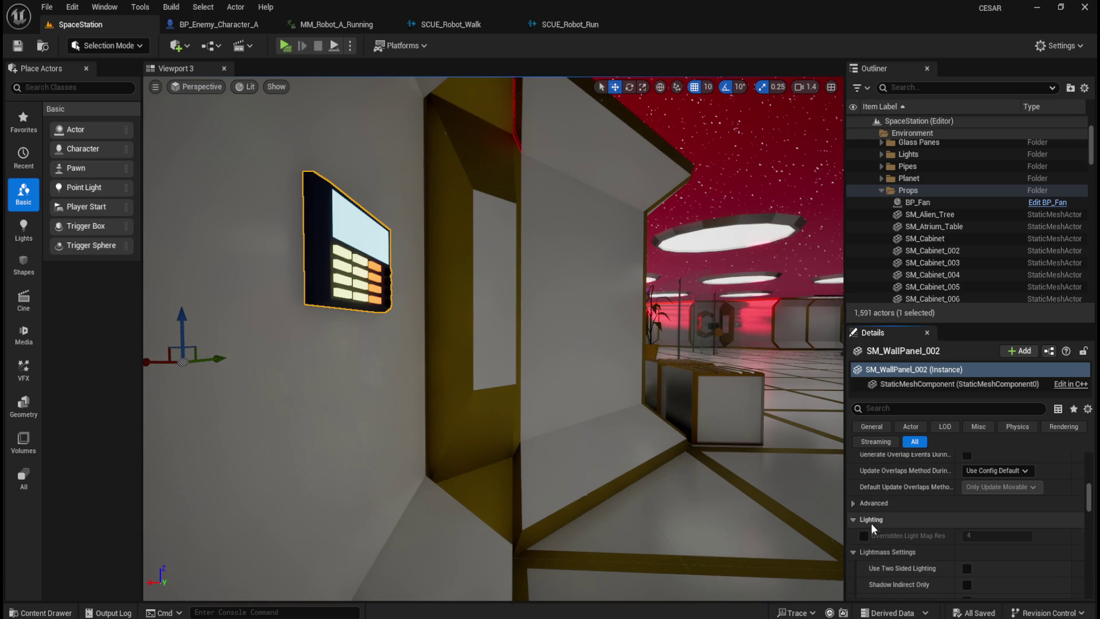
click(853, 502)
scroll(919, 536, down, 3)
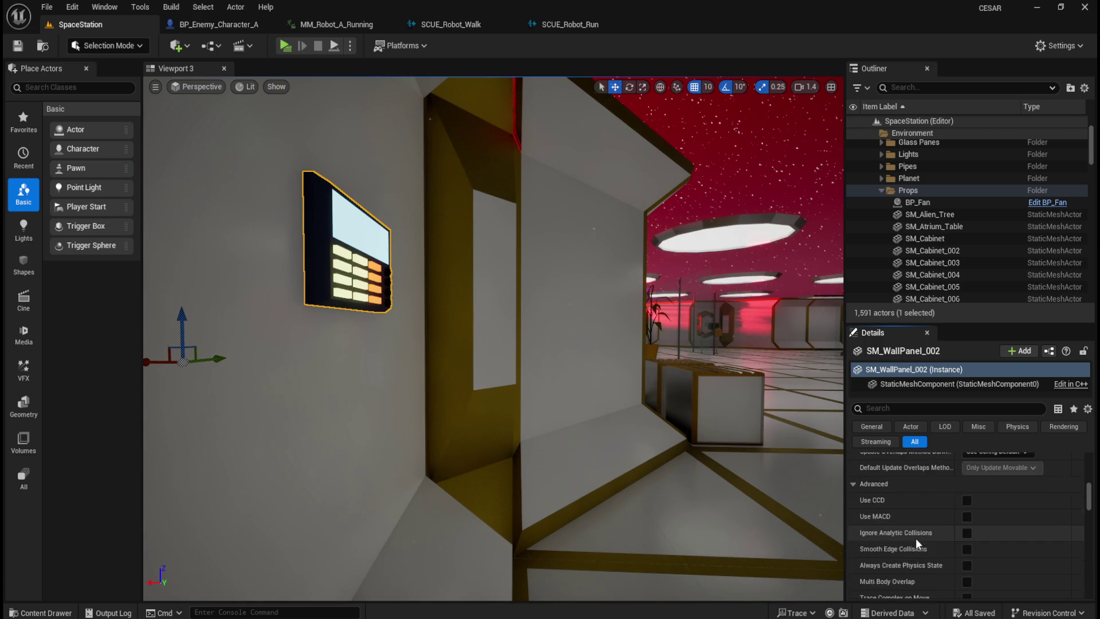
scroll(916, 526, up, 3)
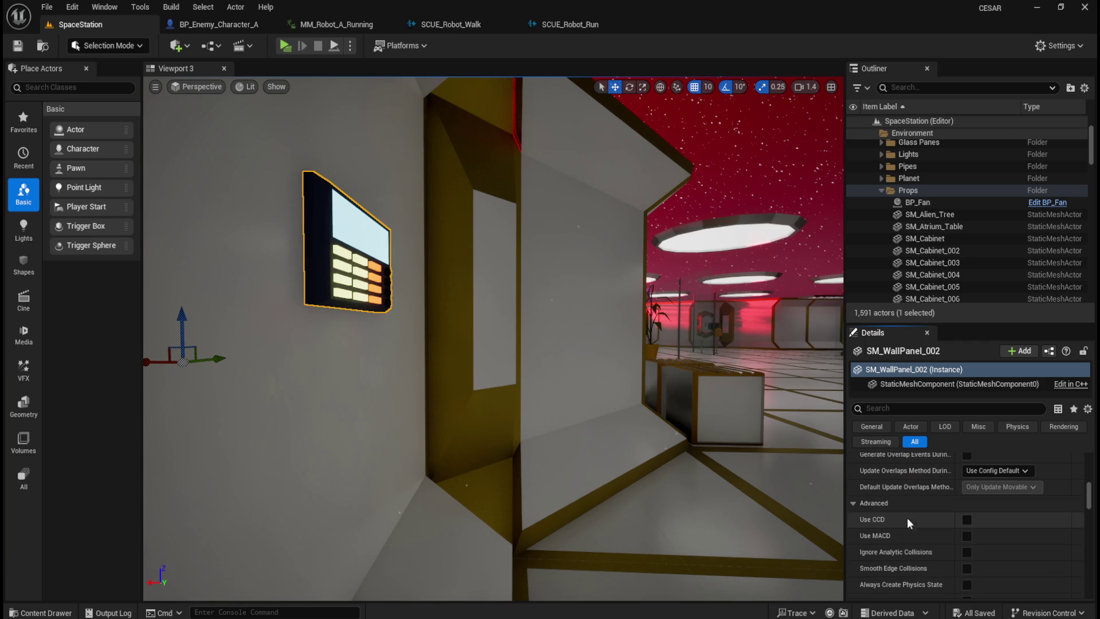
click(853, 502)
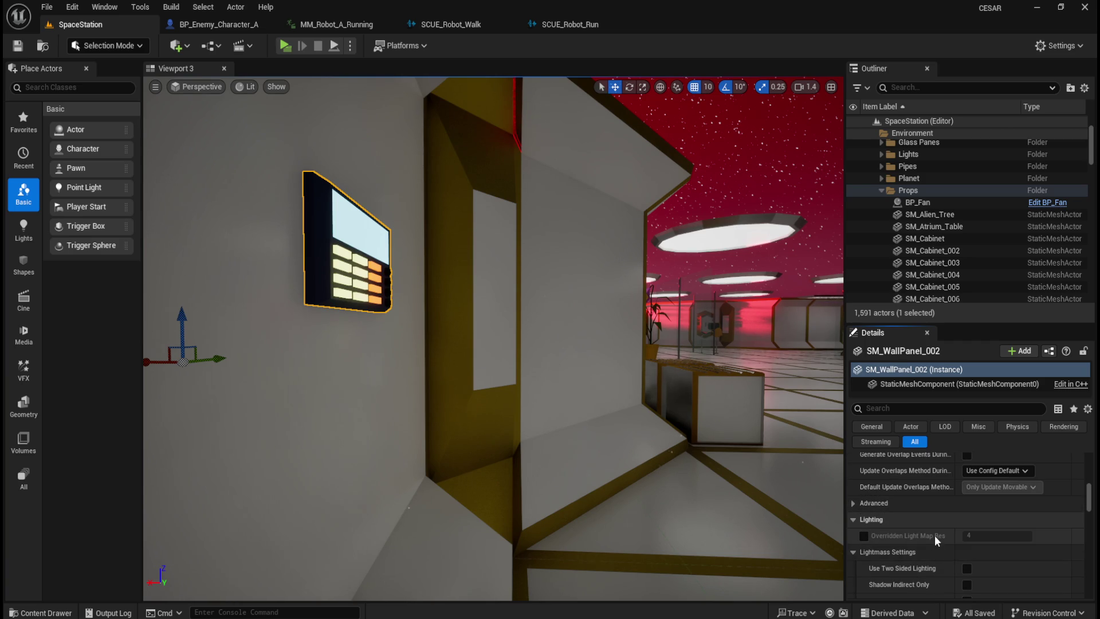
scroll(933, 535, down, 2)
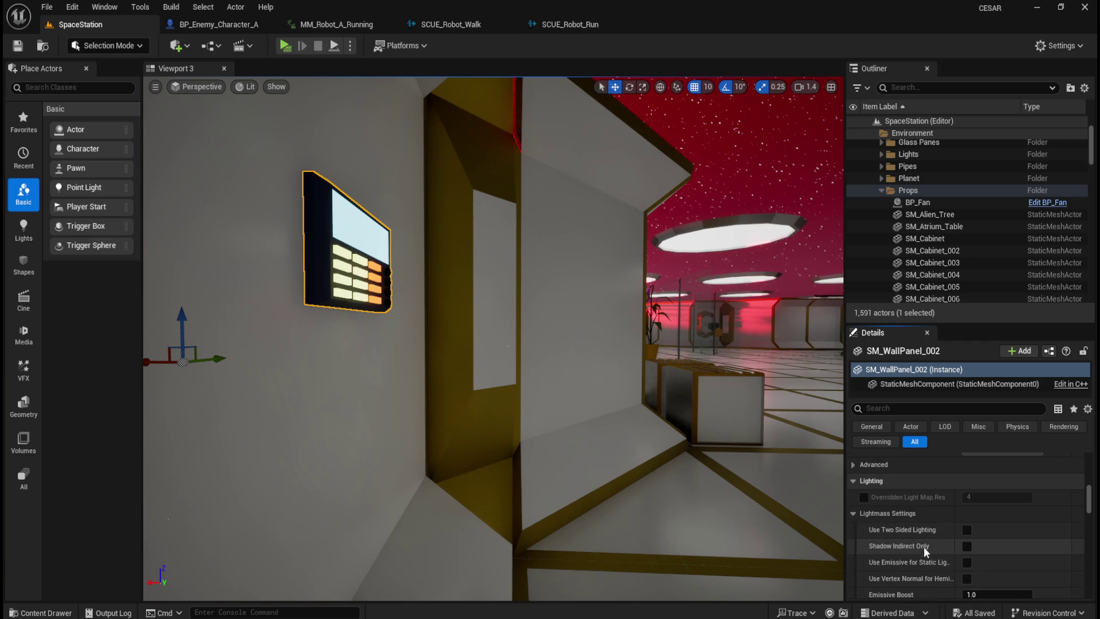
scroll(937, 531, down, 2)
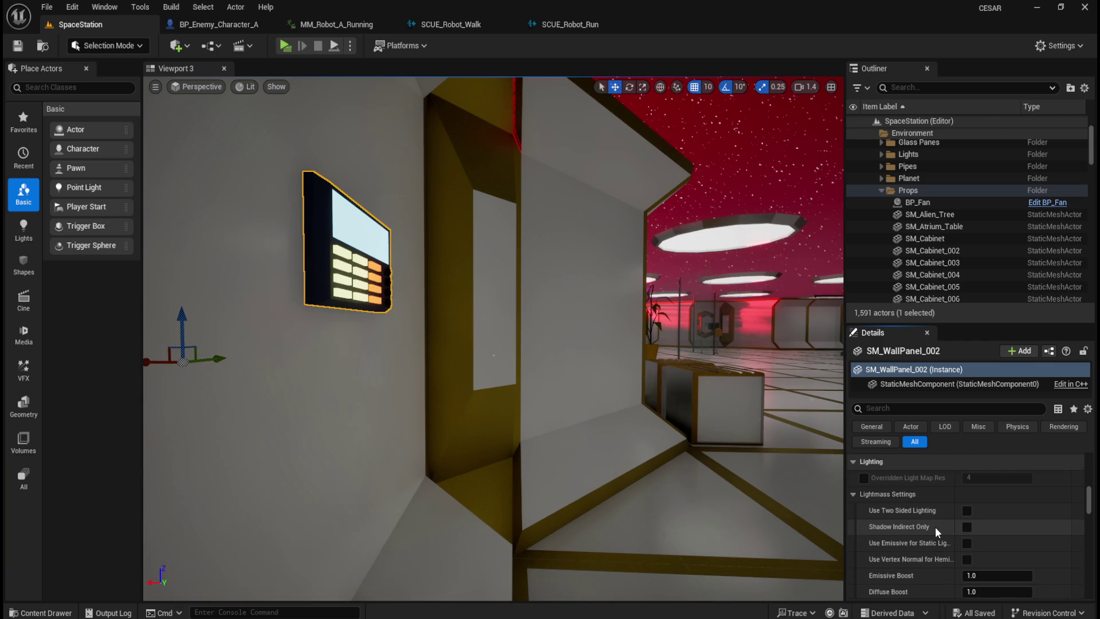
scroll(940, 512, down, 1)
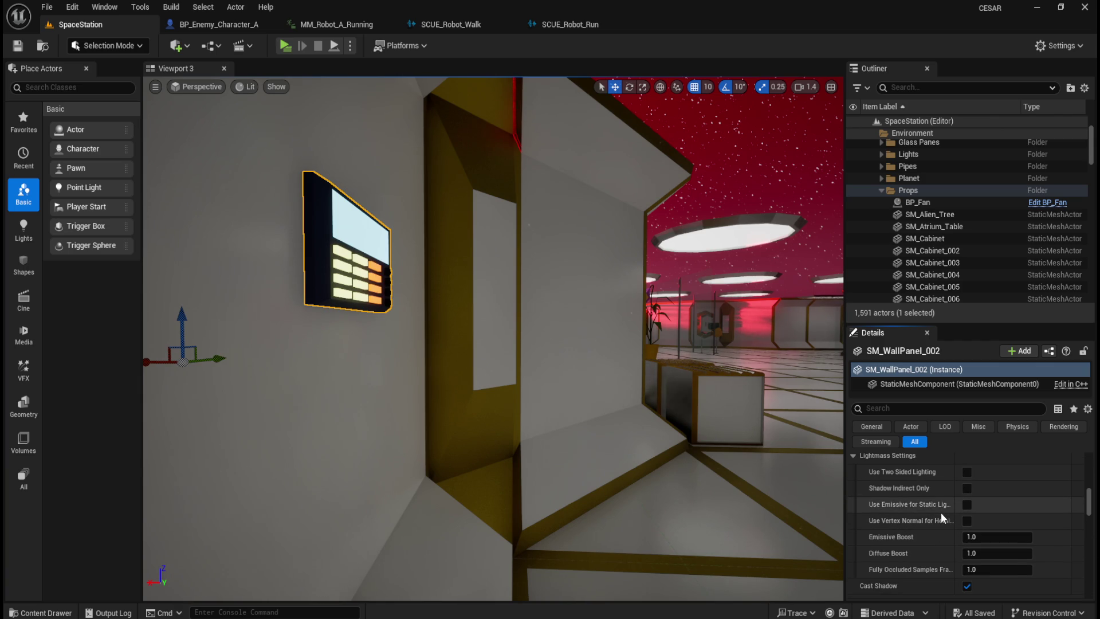
scroll(941, 512, down, 2)
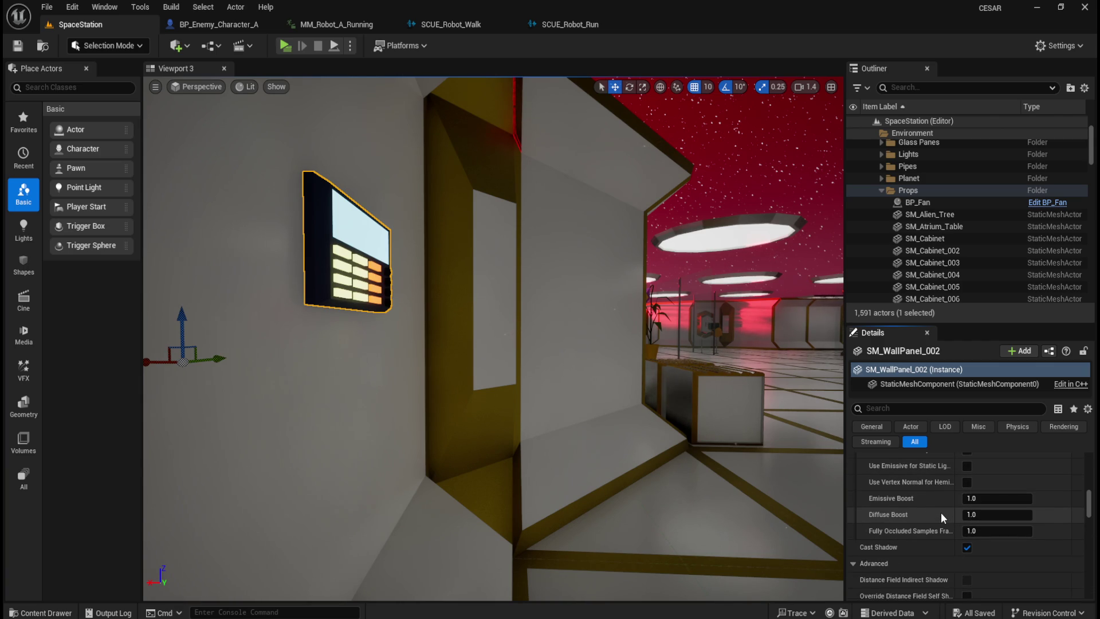
scroll(940, 512, down, 2)
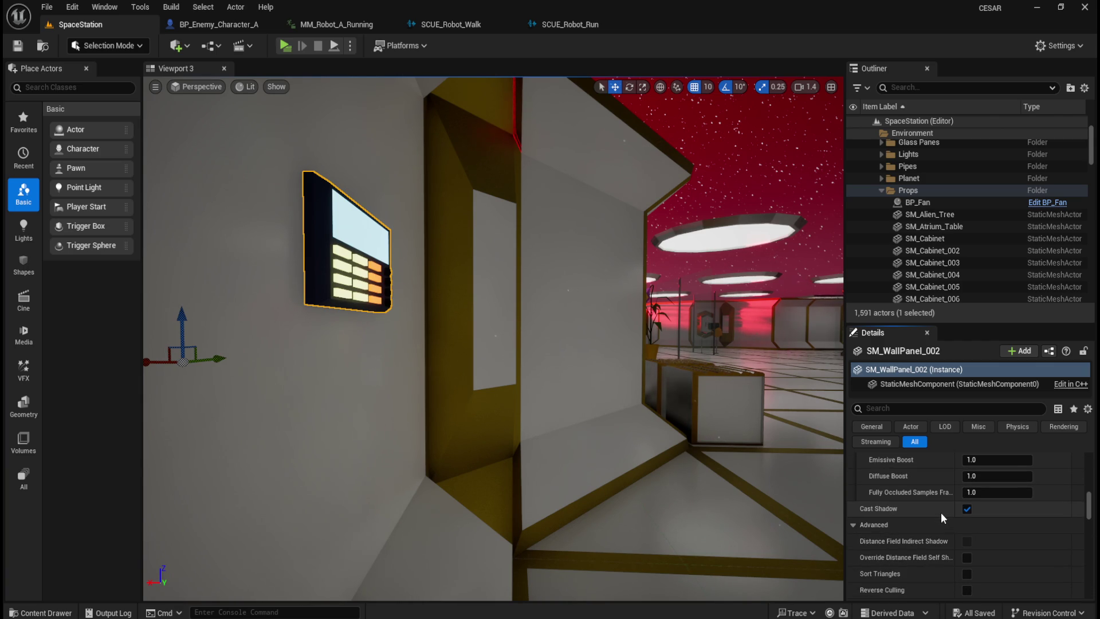
scroll(934, 503, up, 1)
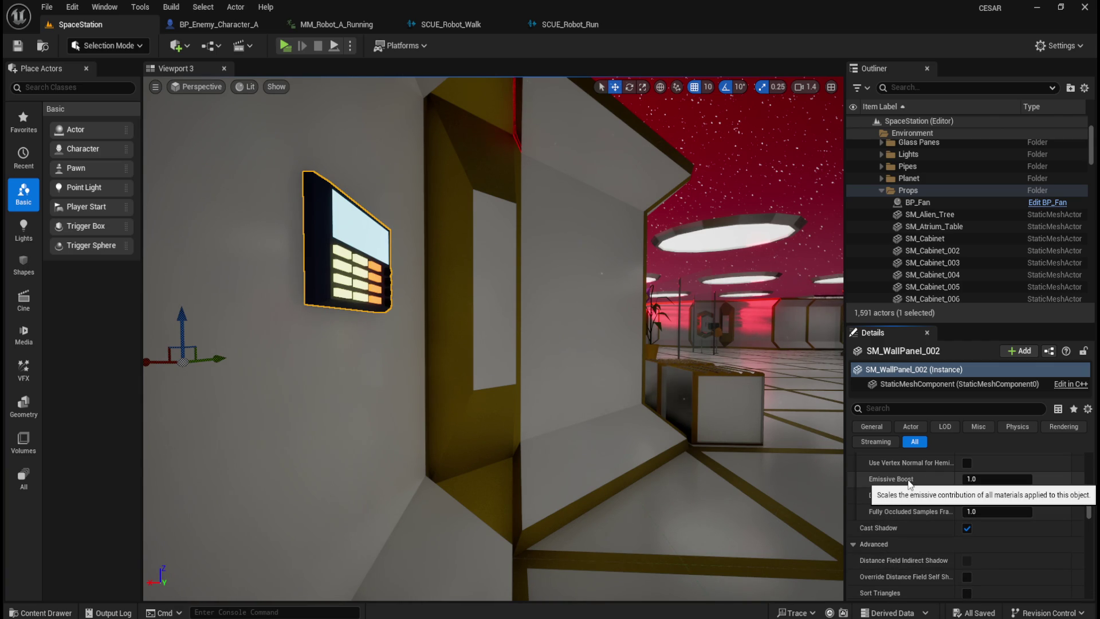
scroll(908, 508, down, 3)
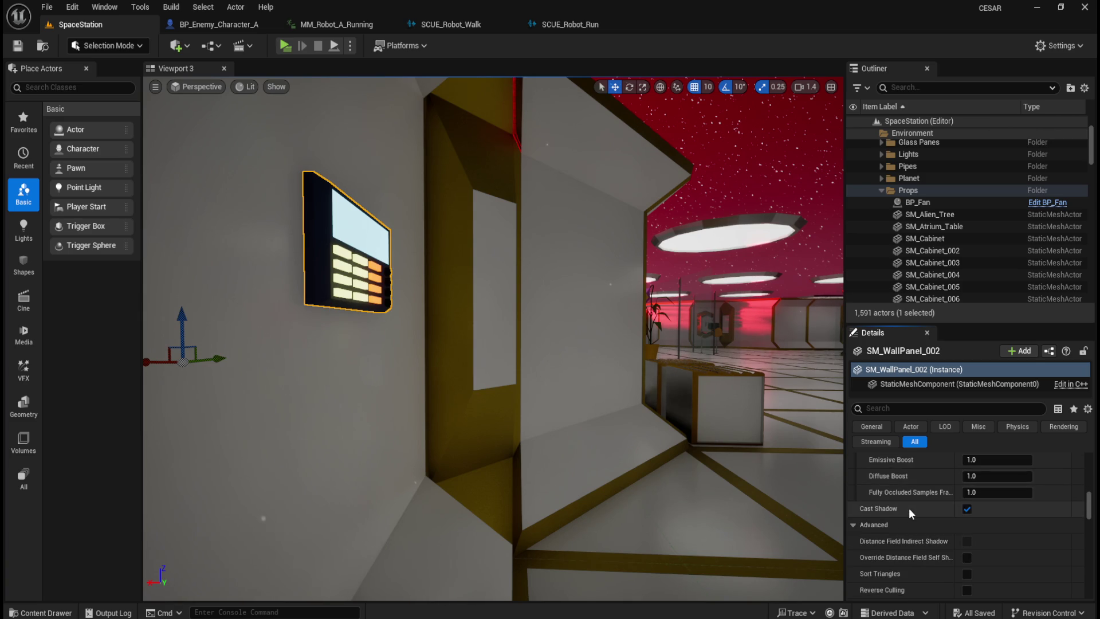
scroll(909, 508, down, 2)
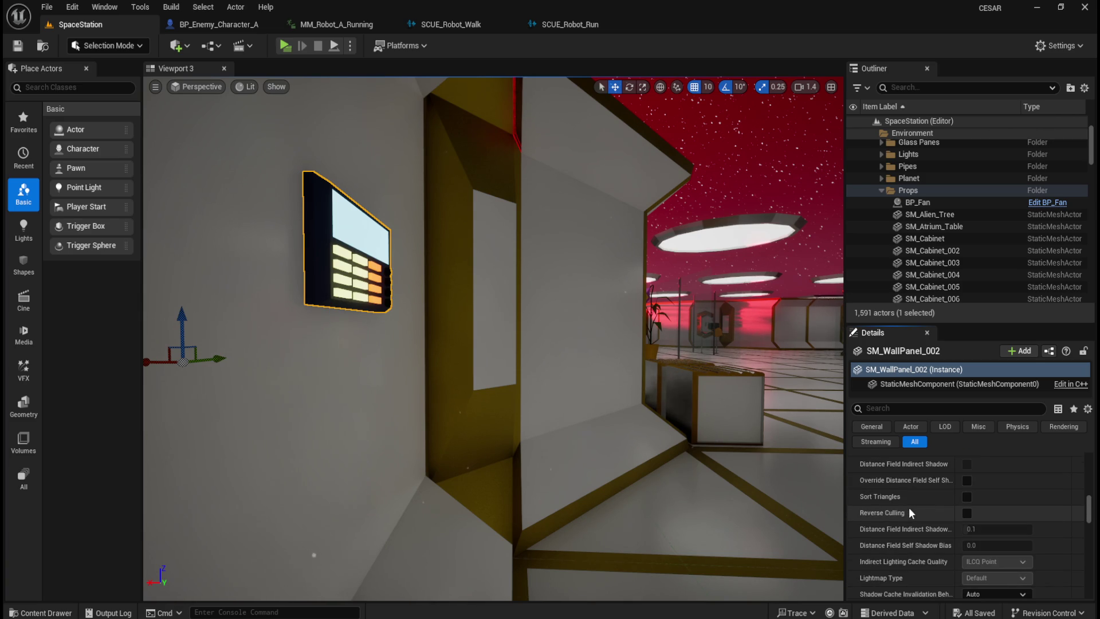
mouse_move(885, 513)
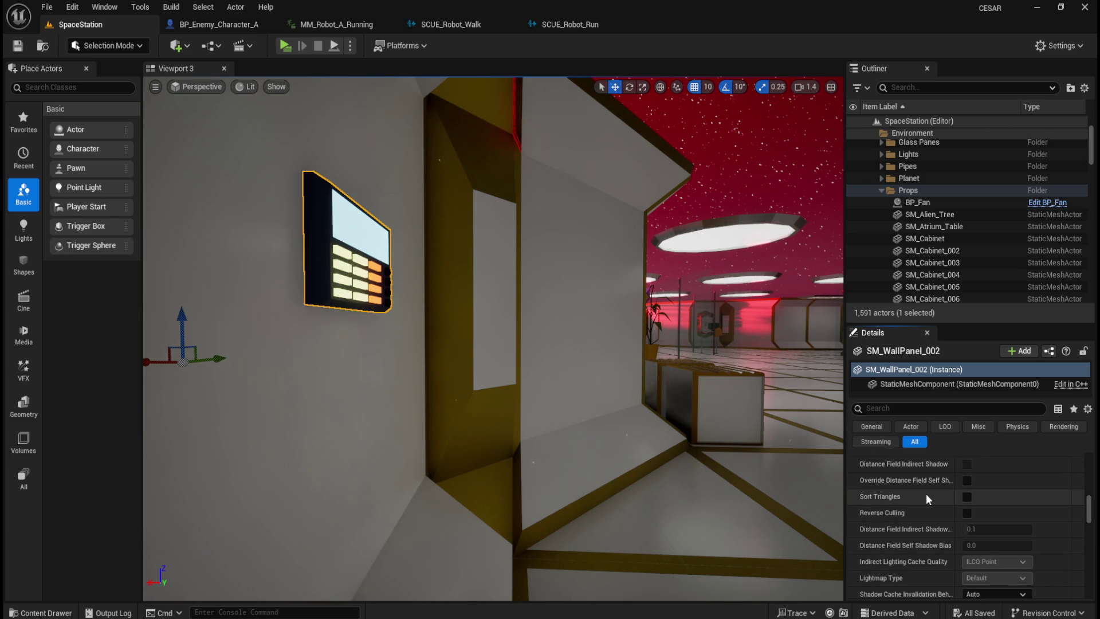
scroll(920, 564, down, 2)
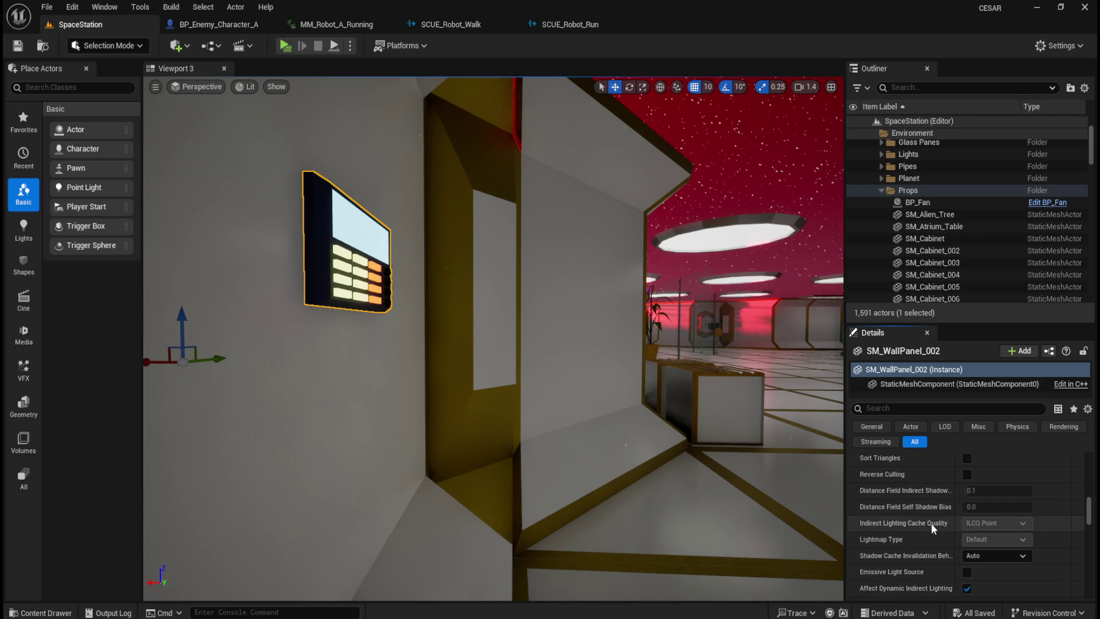
mouse_move(934, 512)
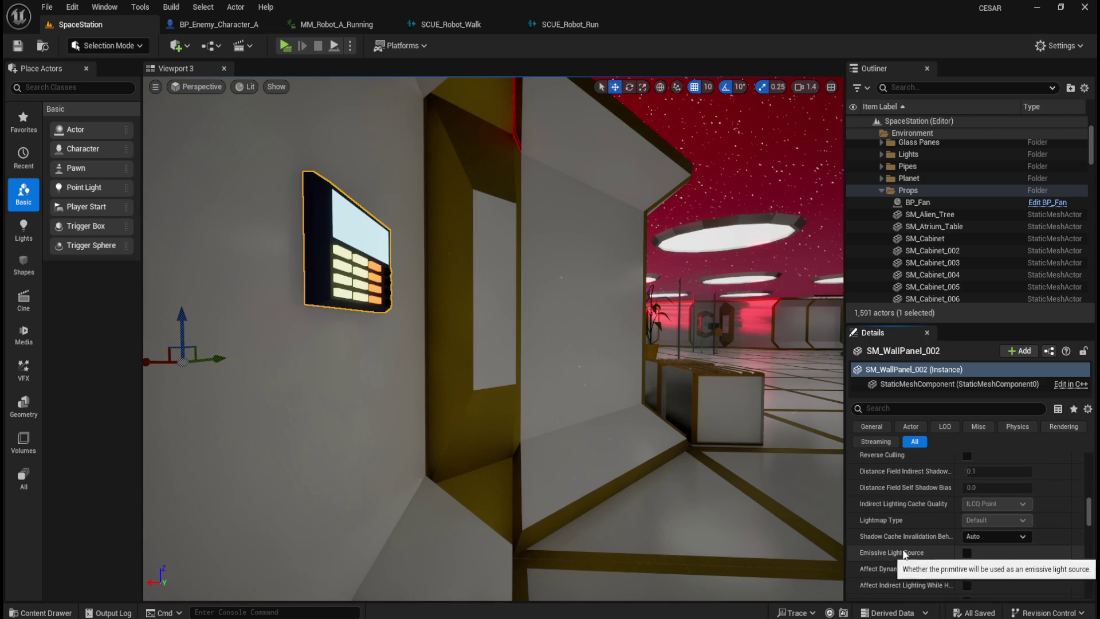
scroll(928, 526, down, 1)
scroll(925, 521, down, 1)
mouse_move(916, 570)
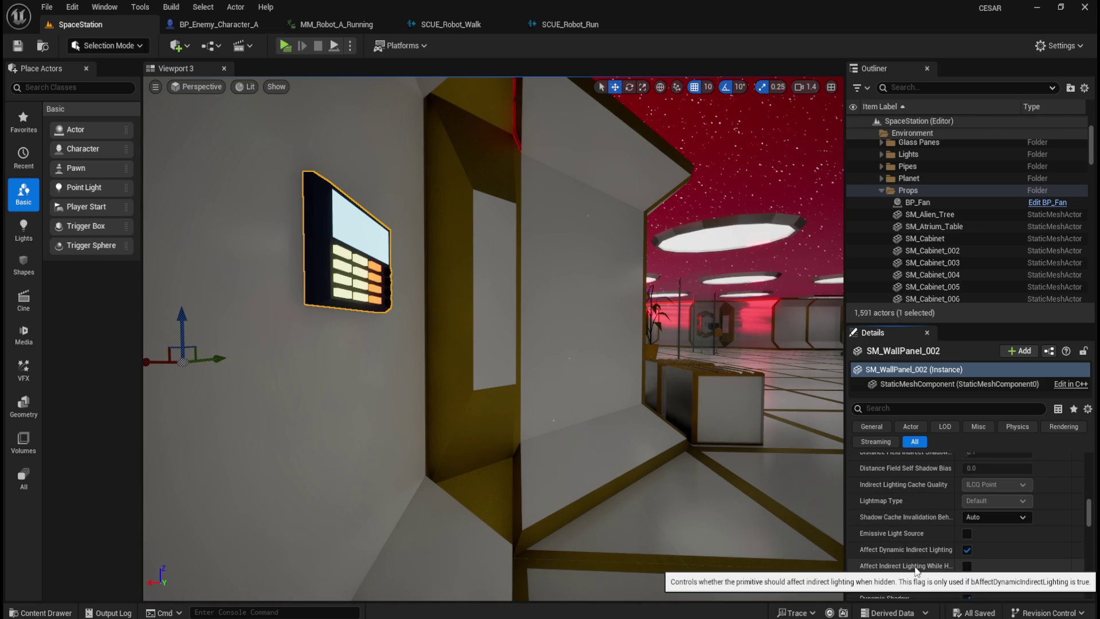
scroll(927, 526, down, 3)
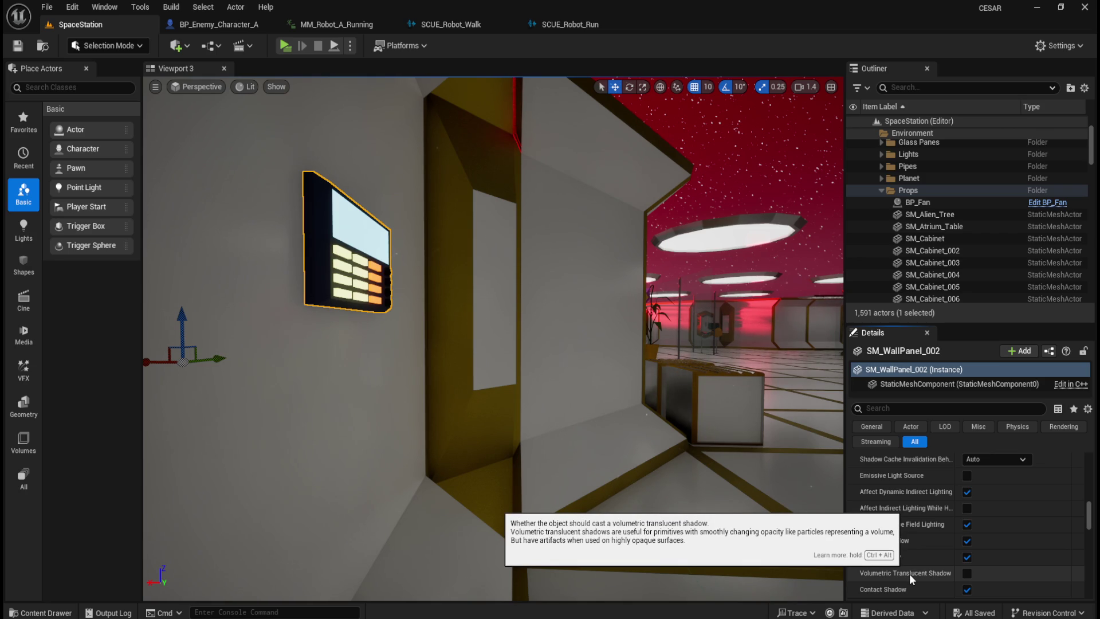
scroll(914, 555, down, 4)
scroll(922, 490, down, 3)
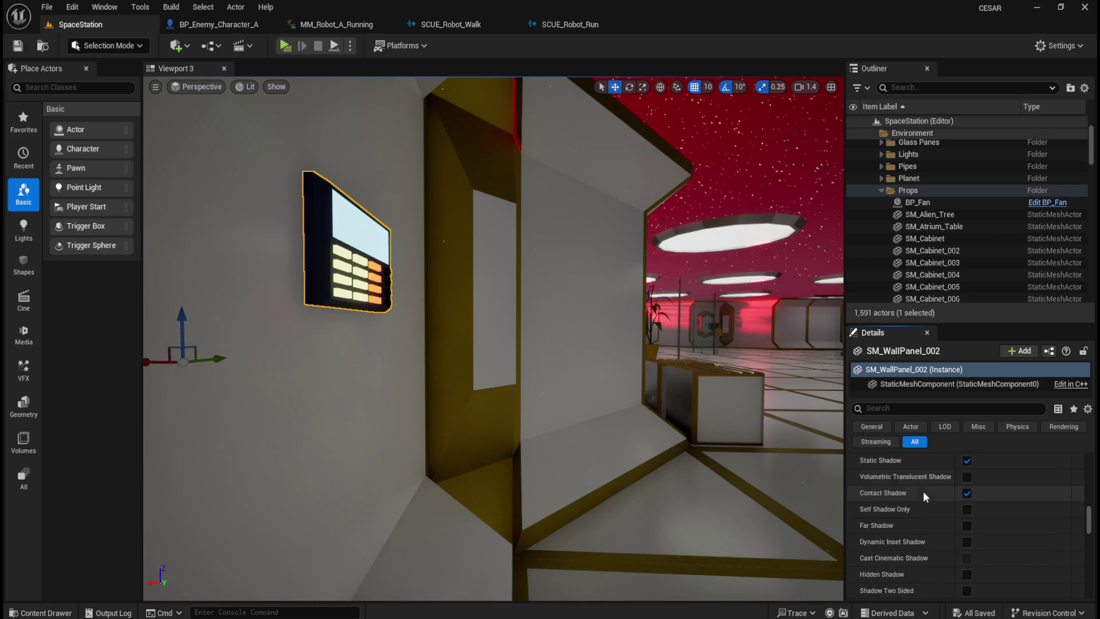
scroll(923, 490, down, 2)
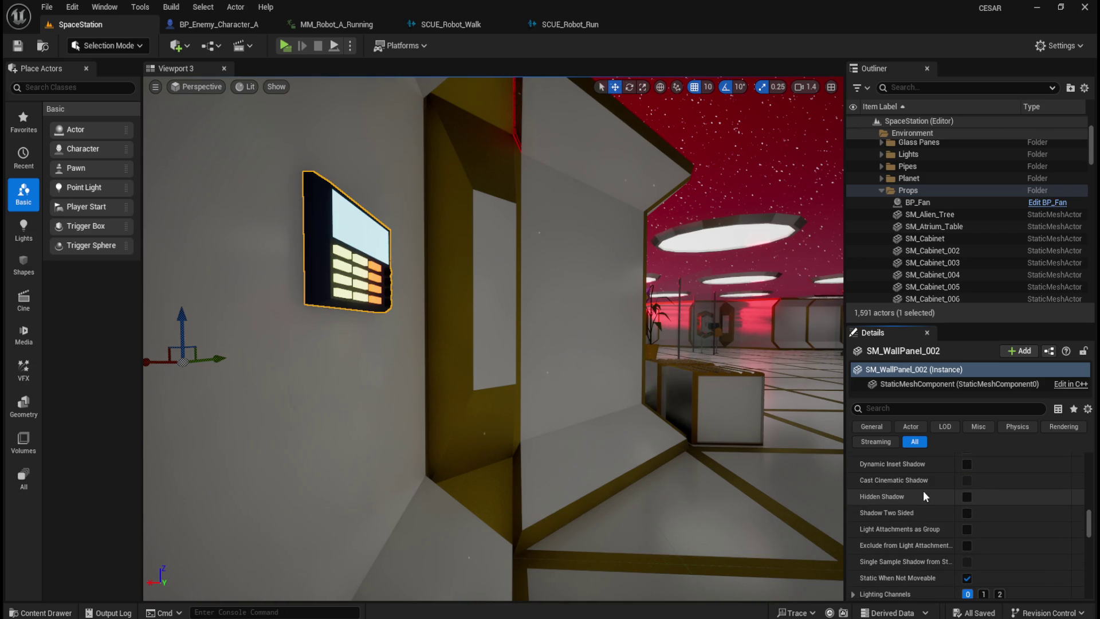
scroll(922, 496, down, 1)
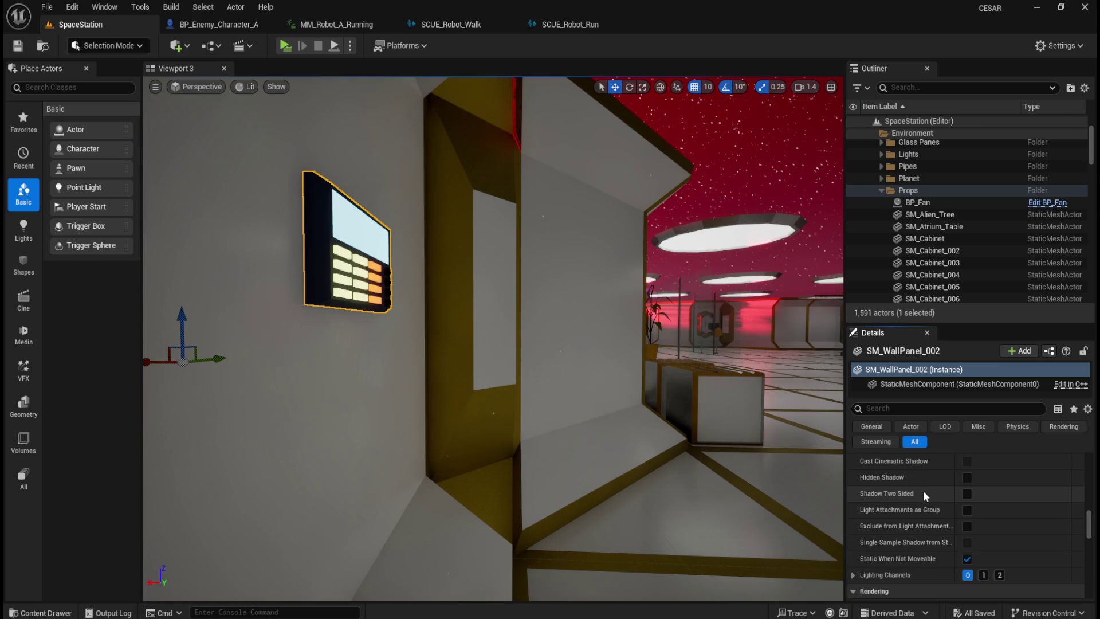
scroll(923, 491, down, 3)
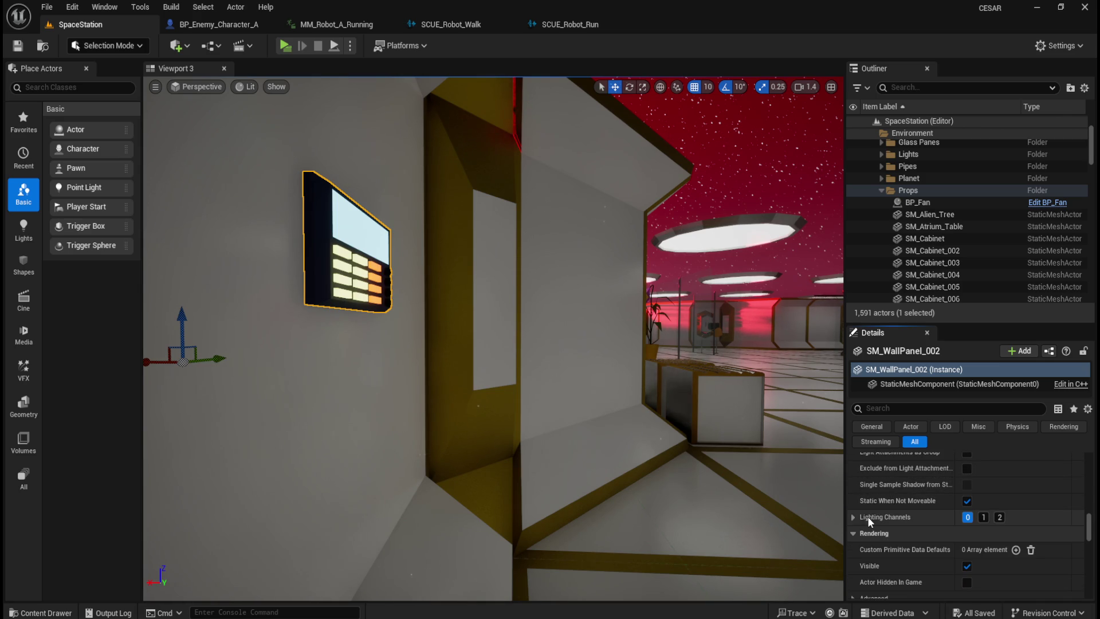
click(851, 514)
click(851, 515)
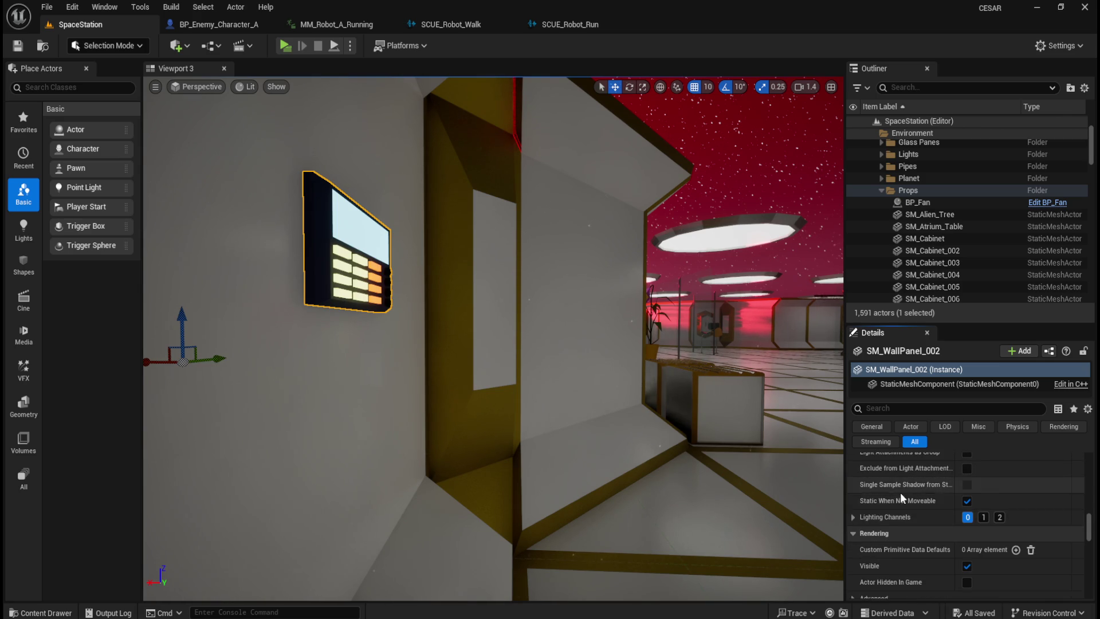
scroll(905, 488, down, 1)
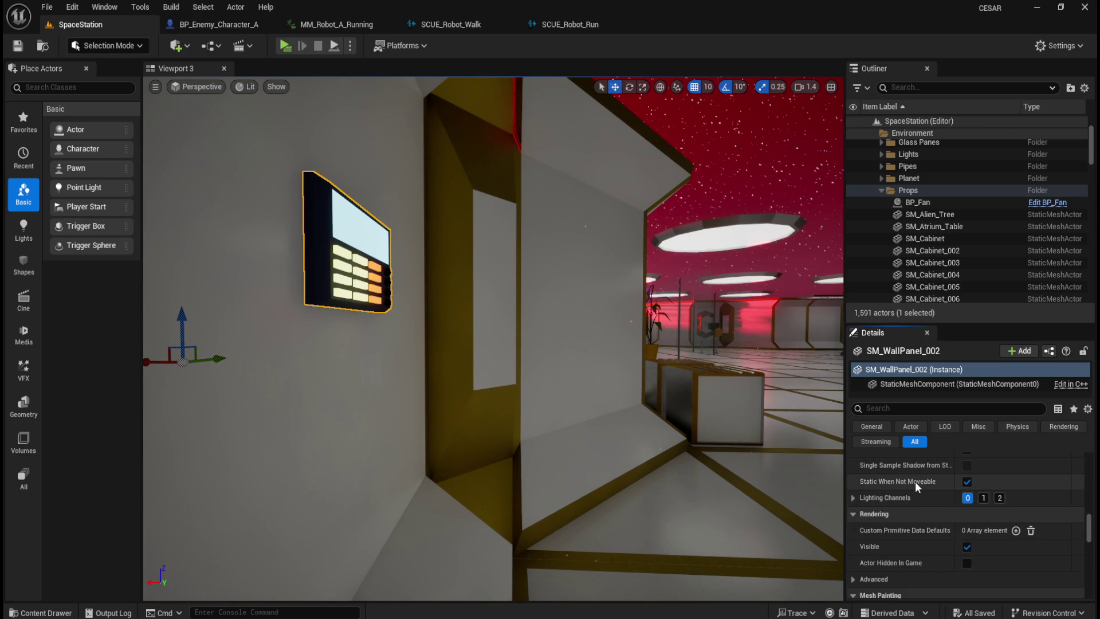
click(851, 579)
scroll(868, 541, down, 3)
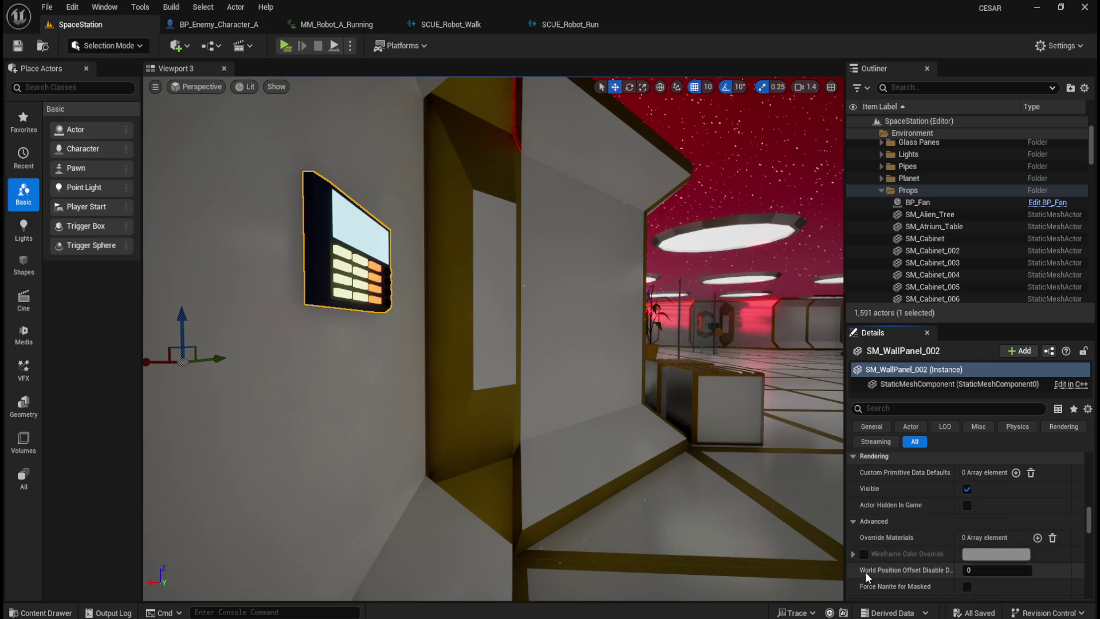
scroll(895, 531, down, 4)
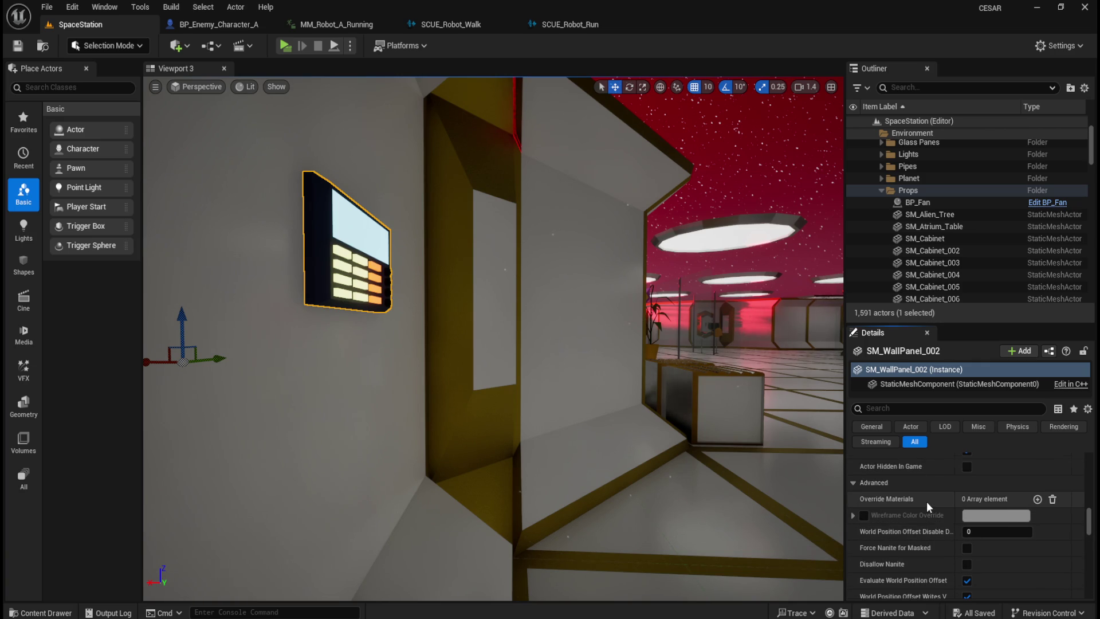
scroll(926, 506, down, 1)
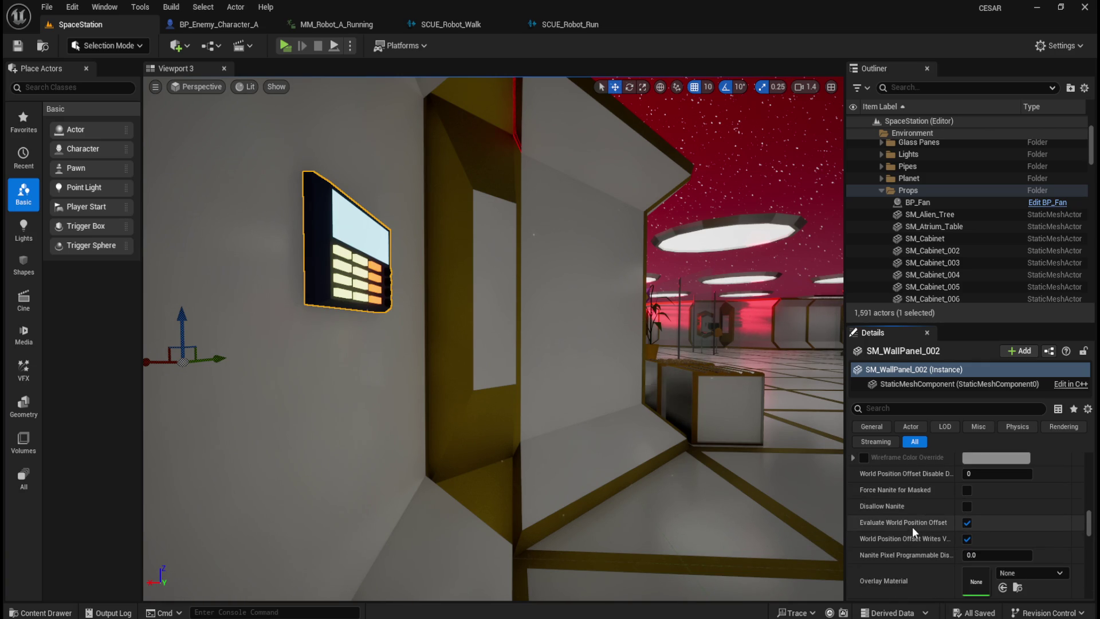
scroll(911, 567, down, 3)
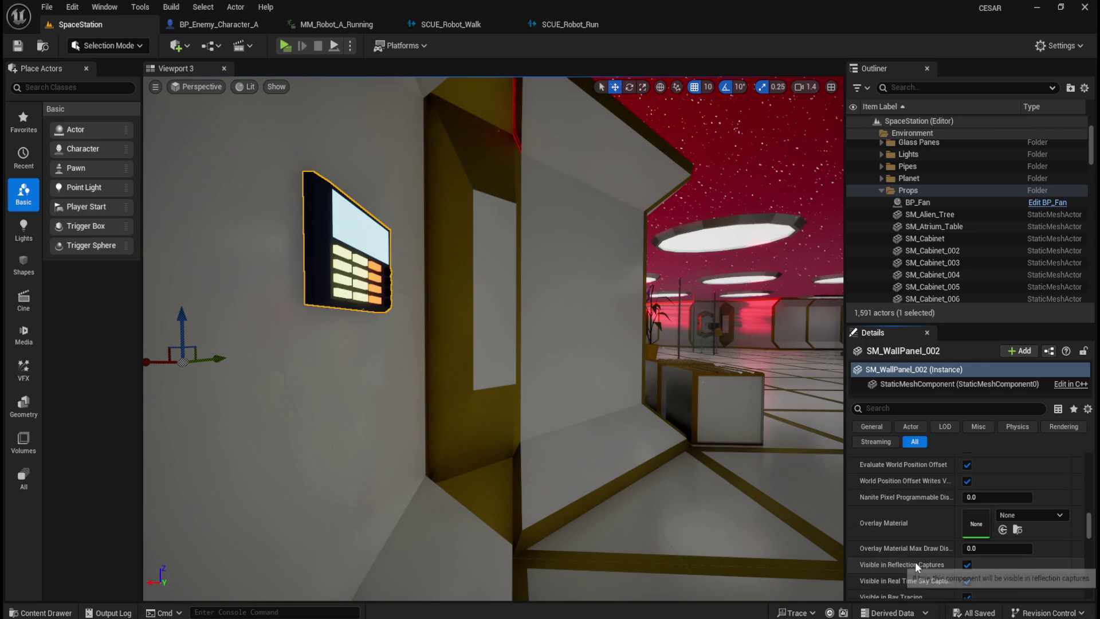
scroll(915, 561, down, 7)
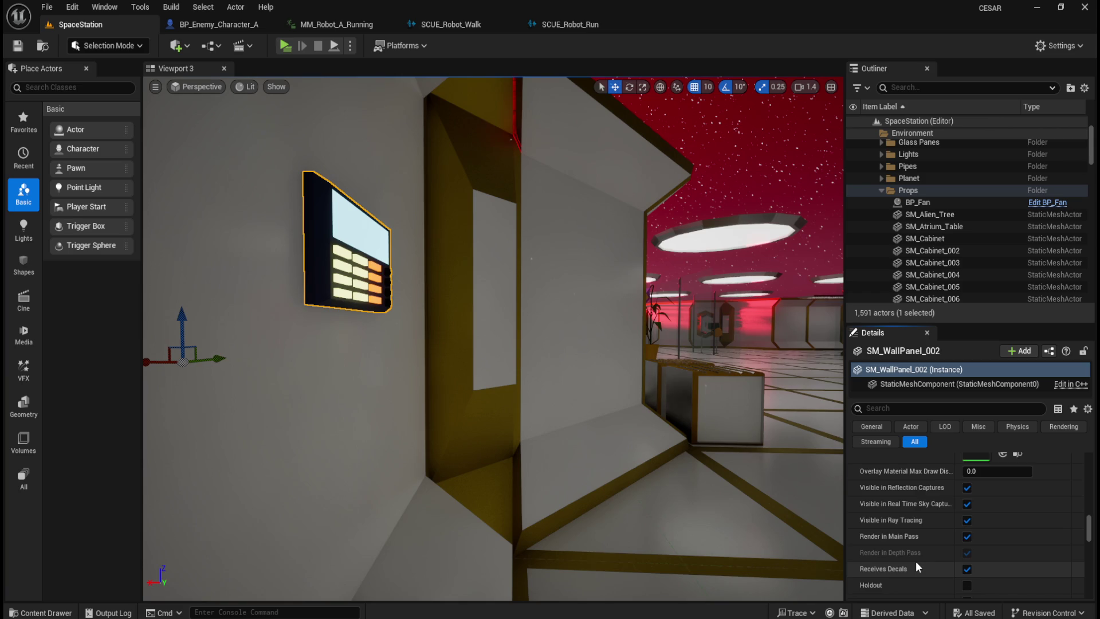
scroll(915, 561, down, 5)
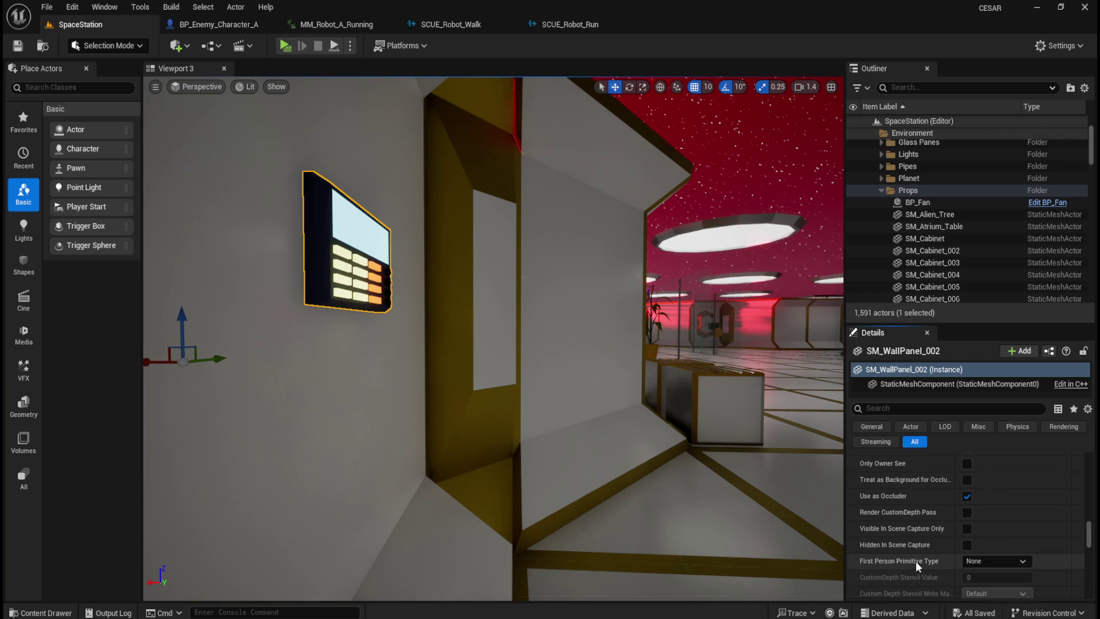
scroll(908, 574, down, 7)
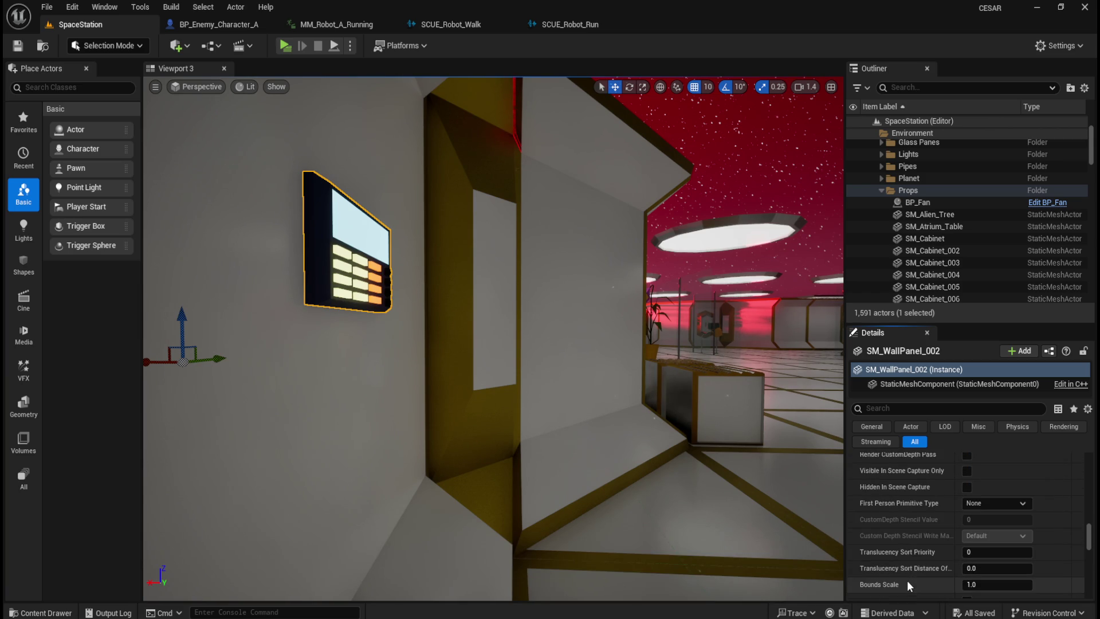
scroll(907, 585, down, 8)
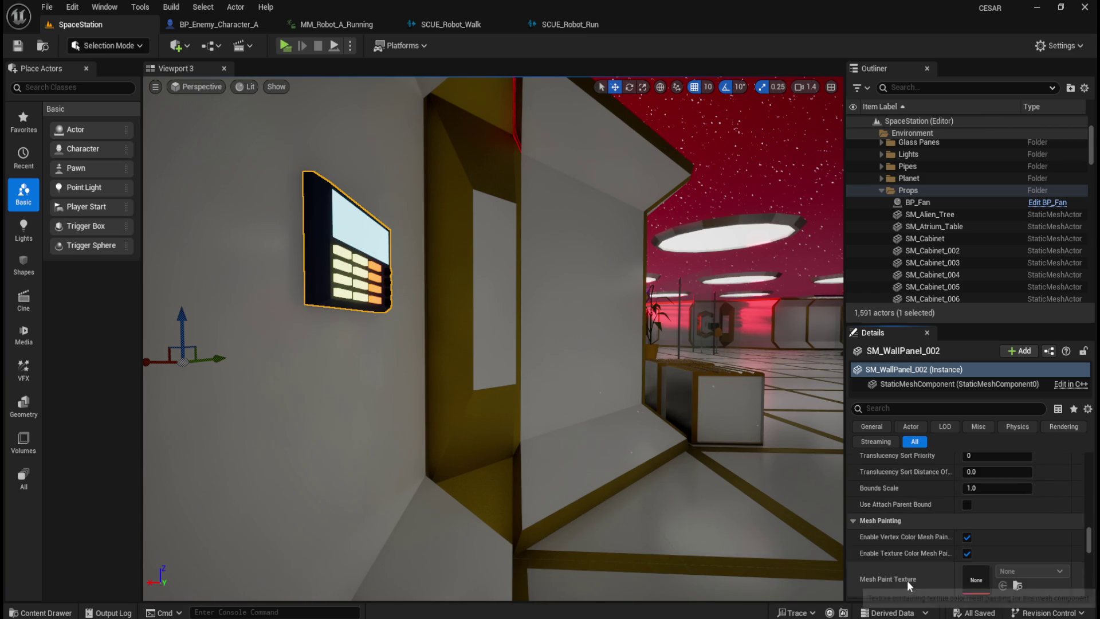
scroll(906, 579, down, 5)
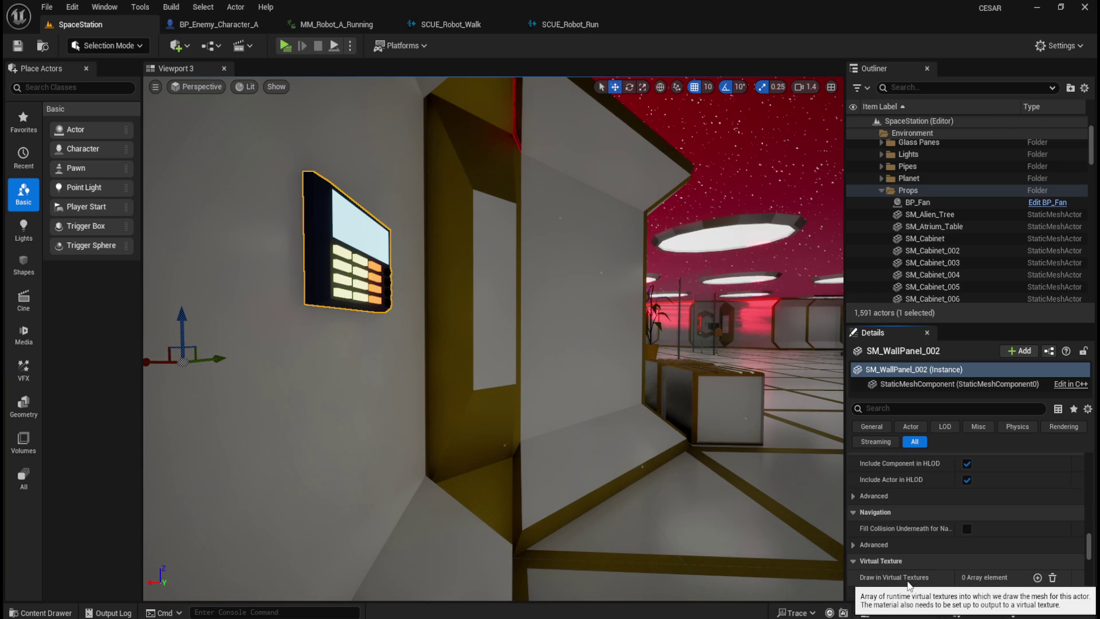
scroll(906, 580, down, 6)
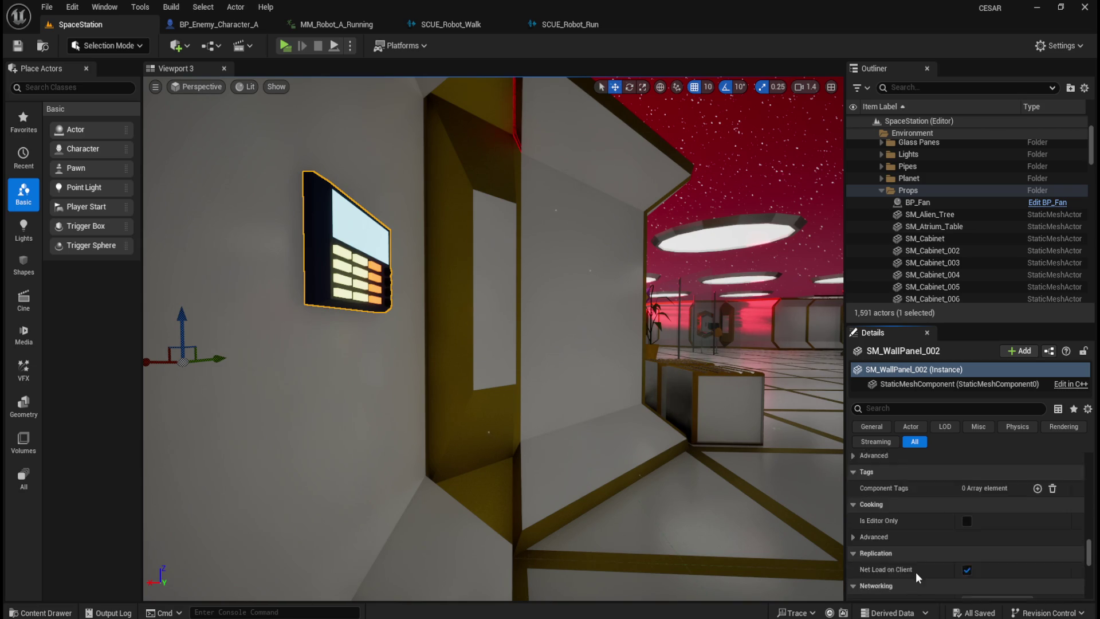
scroll(919, 557, down, 3)
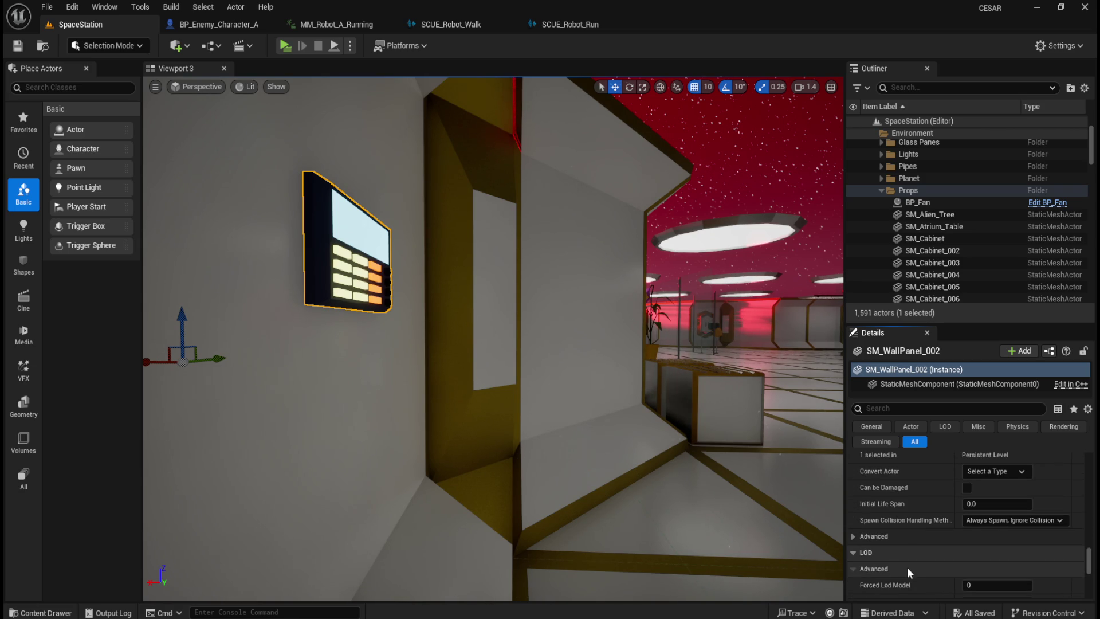
scroll(906, 565, down, 3)
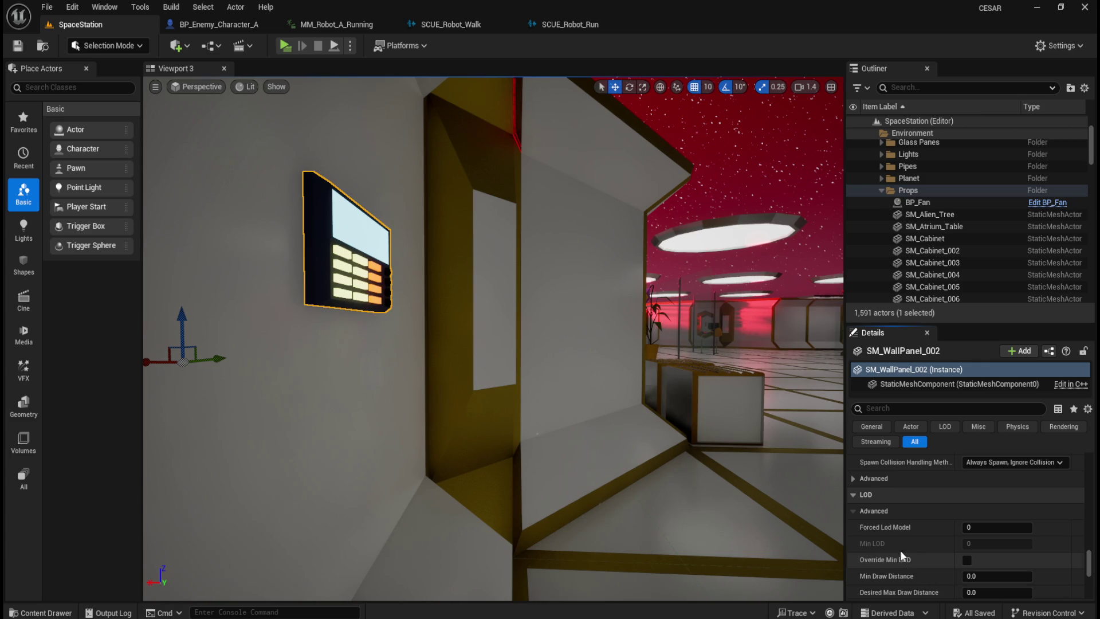
scroll(899, 528, down, 2)
scroll(899, 529, down, 2)
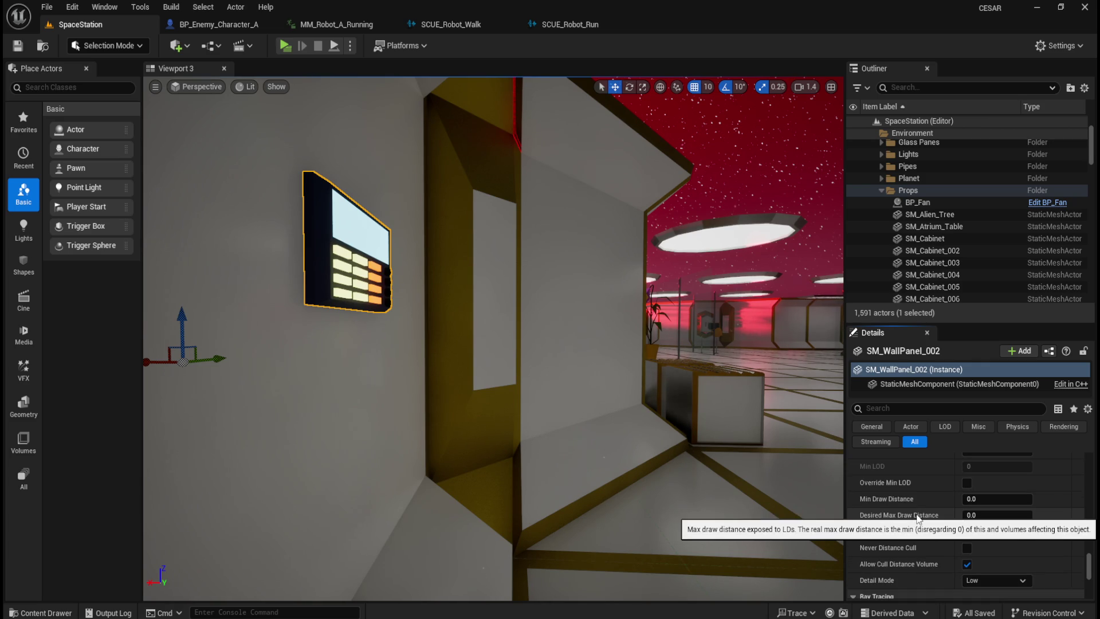
scroll(917, 516, down, 6)
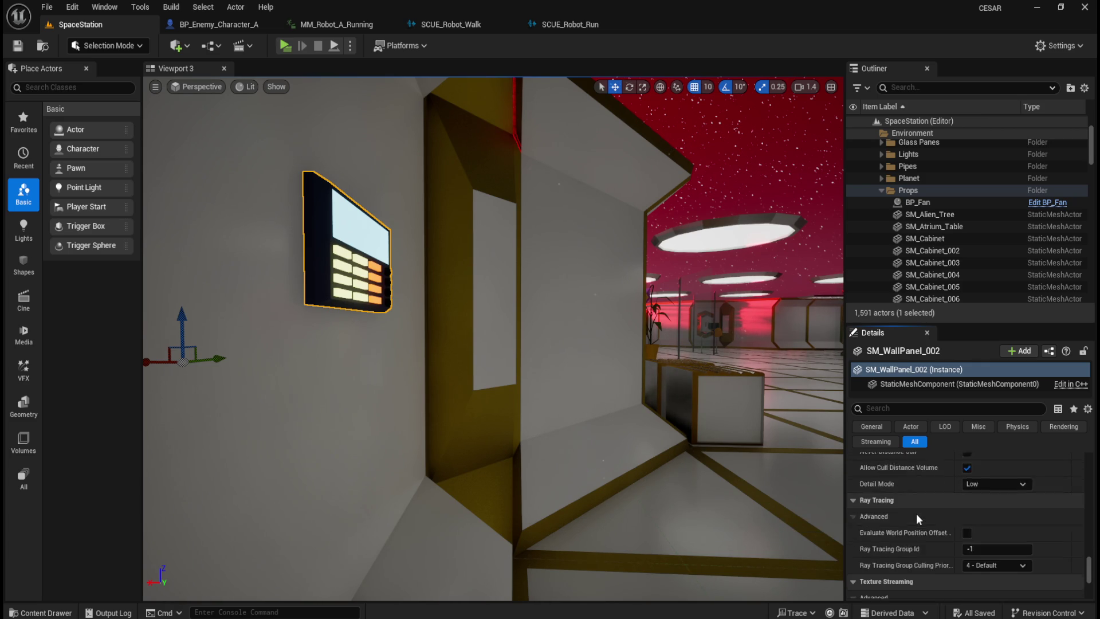
scroll(917, 516, down, 5)
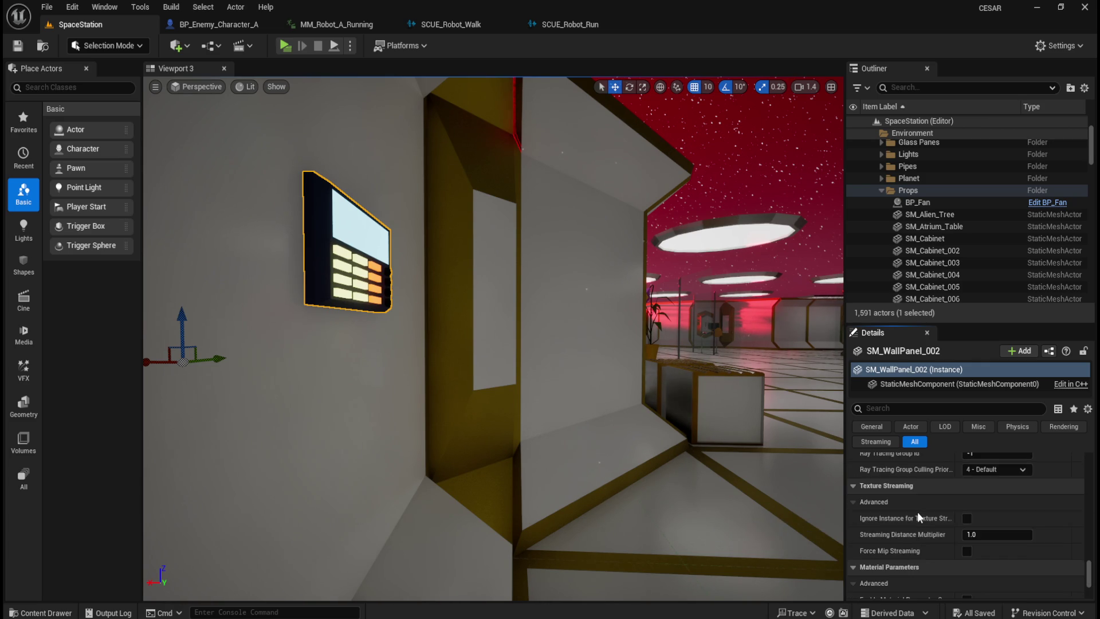
scroll(917, 515, down, 1)
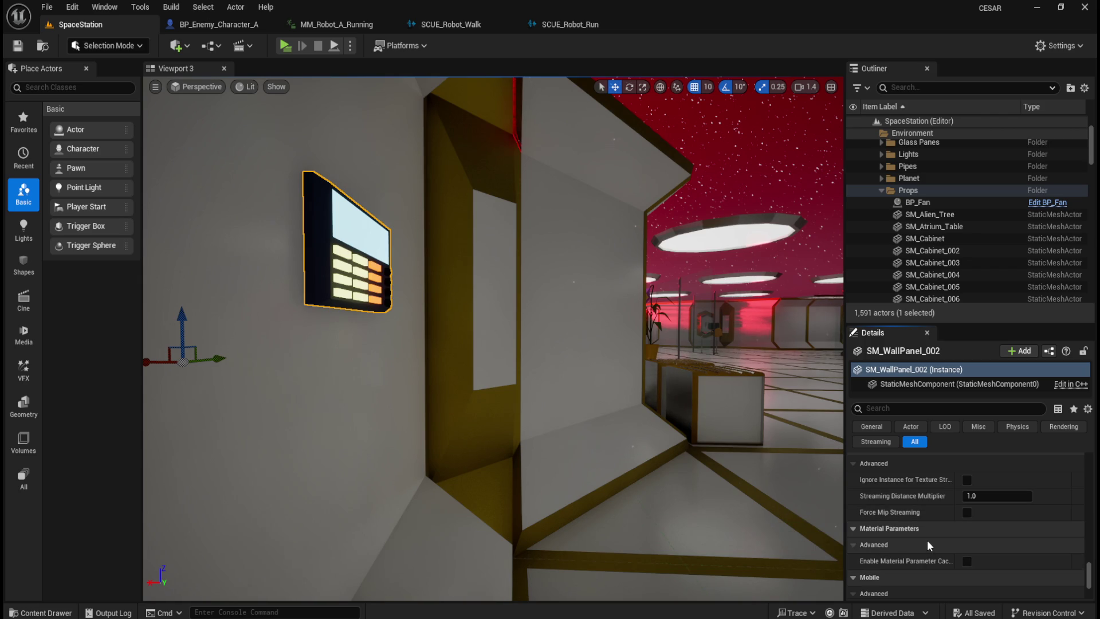
scroll(928, 541, down, 5)
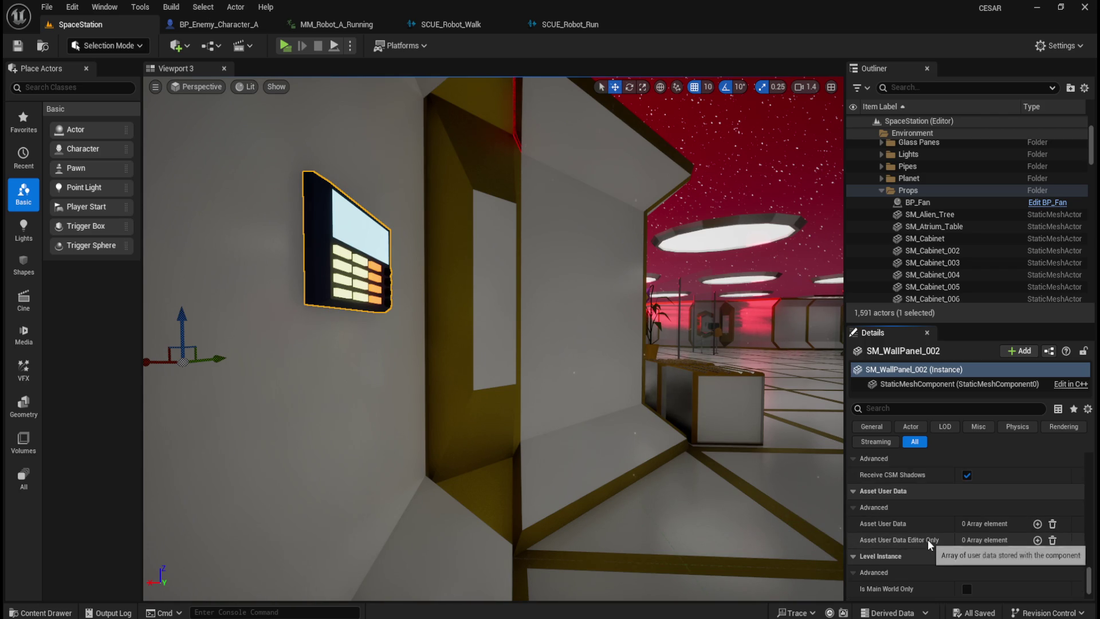
scroll(927, 538, down, 5)
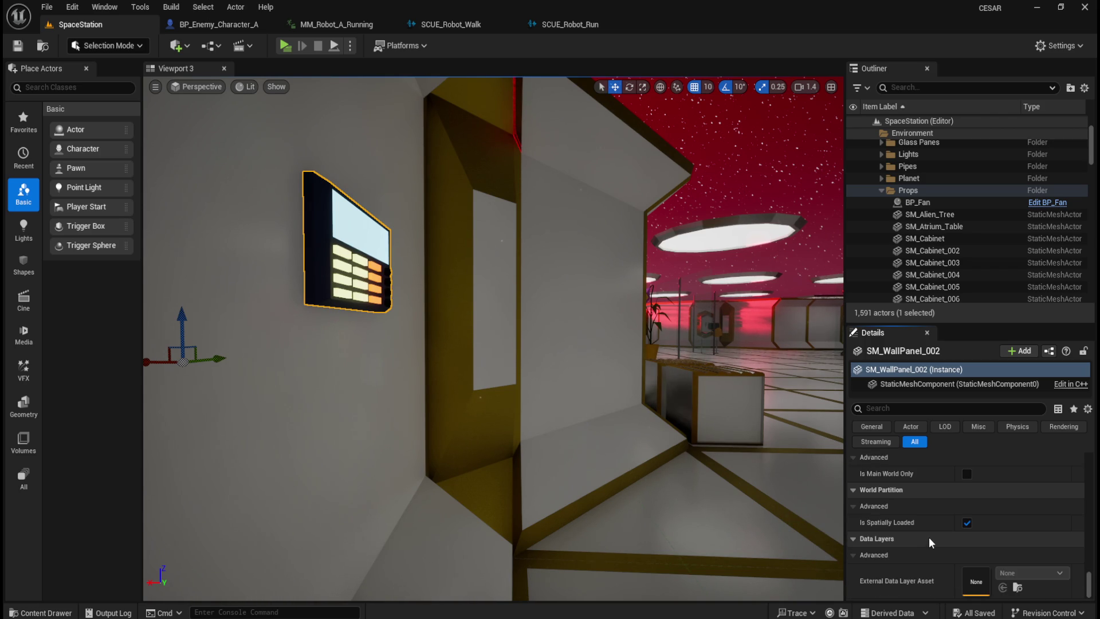
- Launch the SpaceStation level as a new standalone CESAR Preview from the green Play button
click(285, 45)
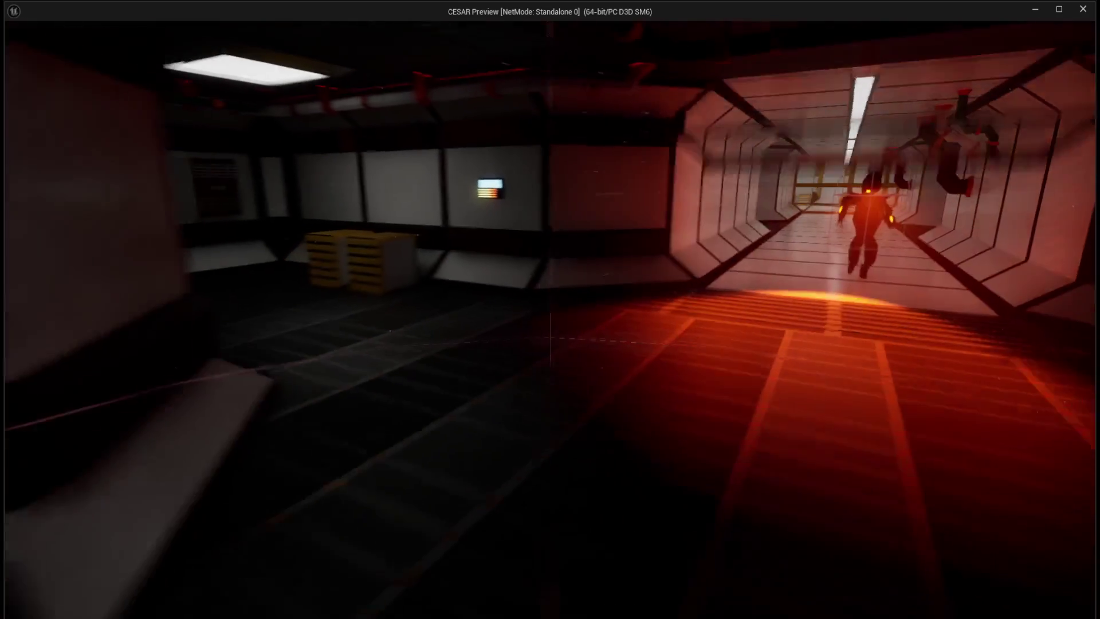
- Exit the standalone preview and frame SM_WallPanel_002 in the SpaceStation level viewport
key(Escape)
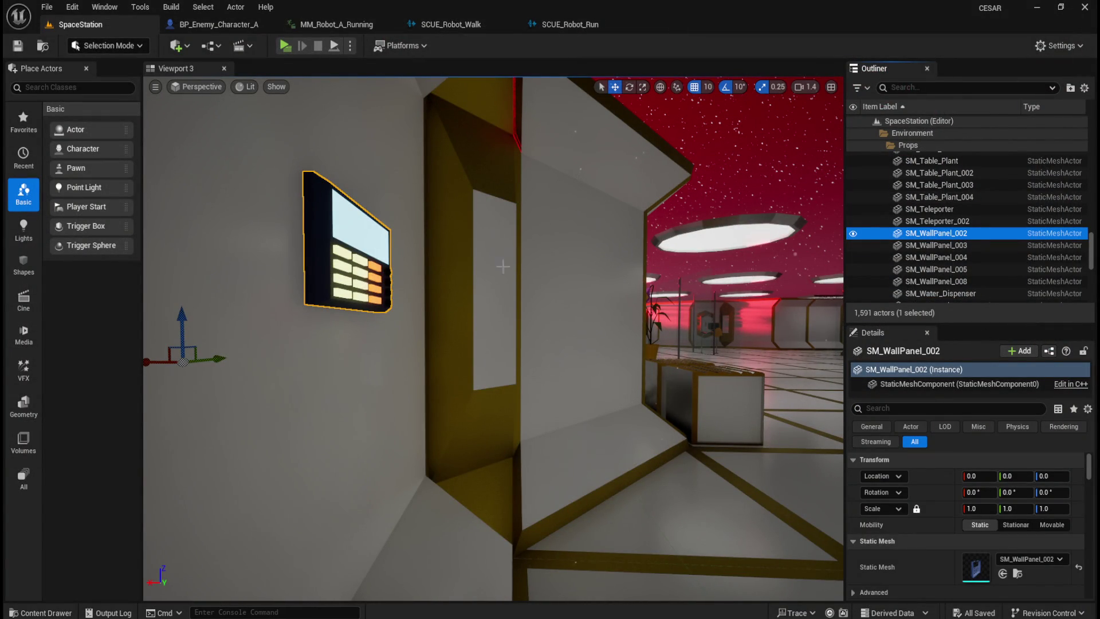
drag(310, 195, 309, 181)
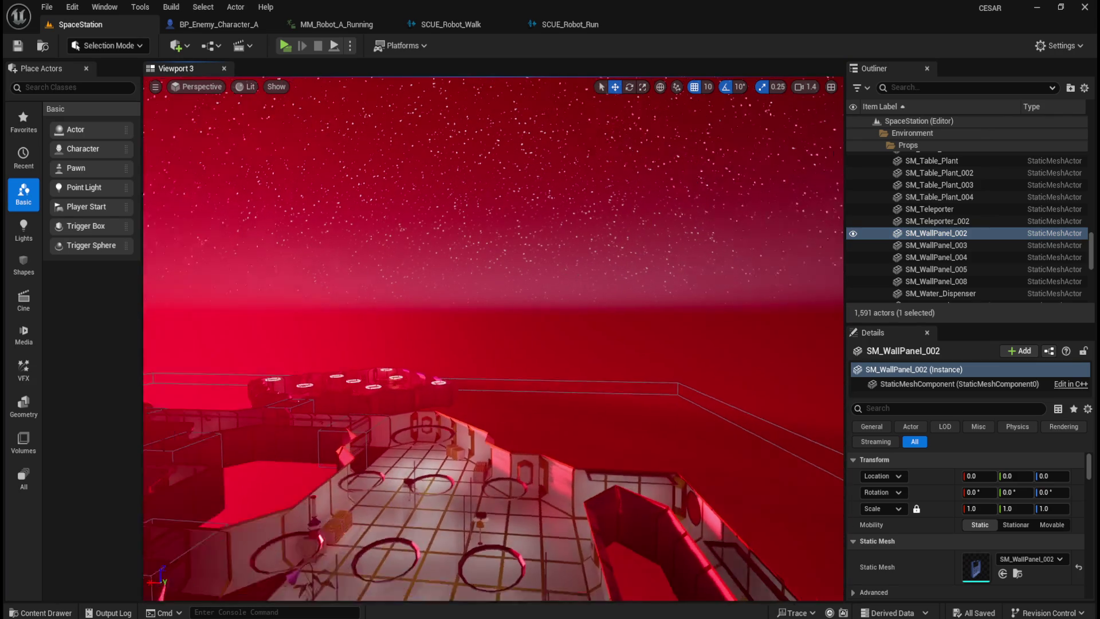
key(f)
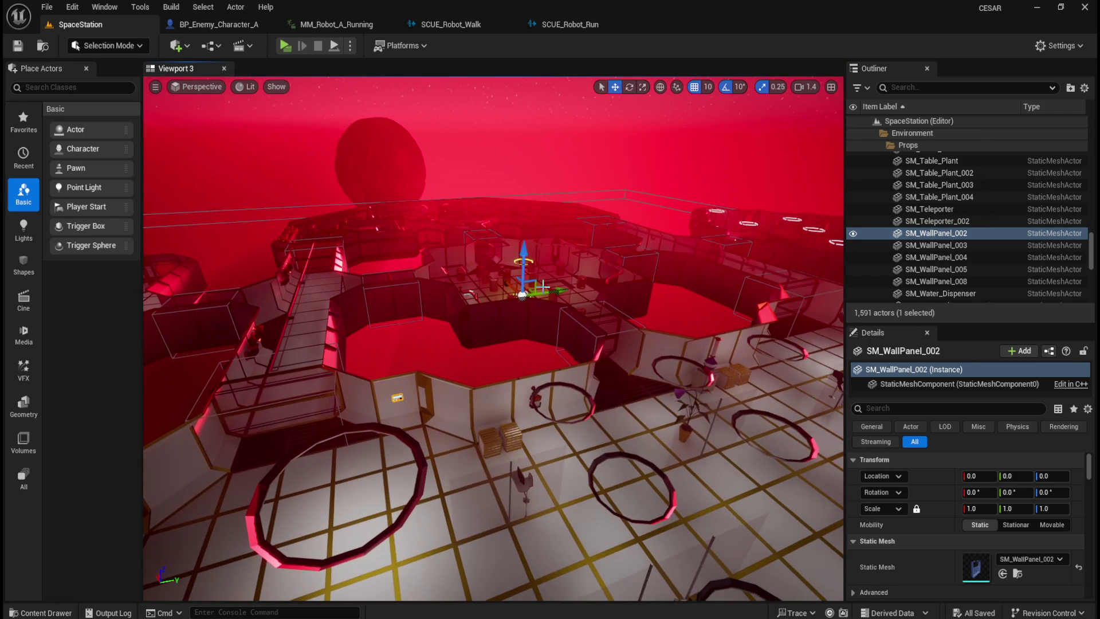